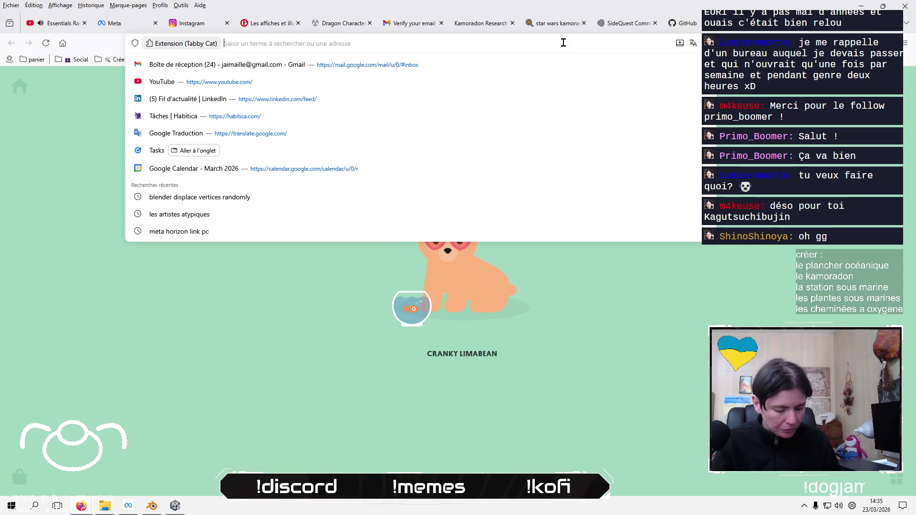
# Search the web for 'skybox ocean' from the address bar
pyautogui.write('skybox')
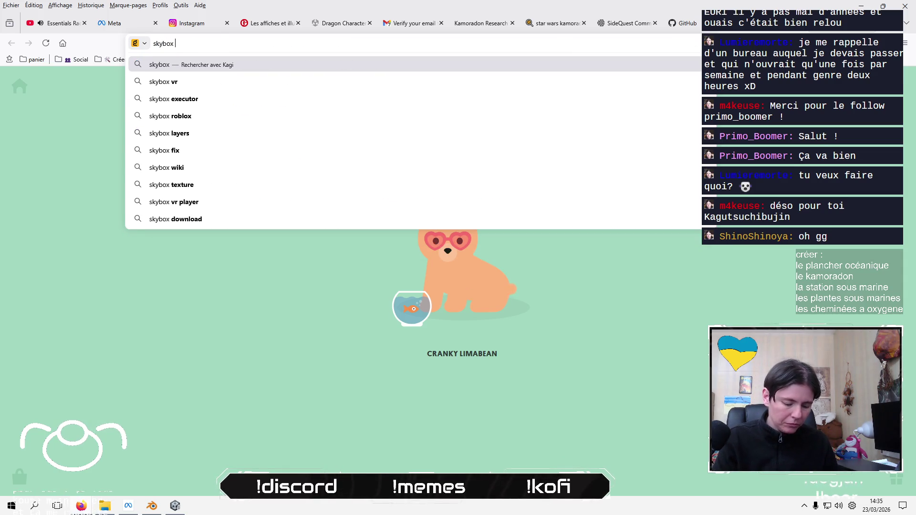
pyautogui.write(' ocean')
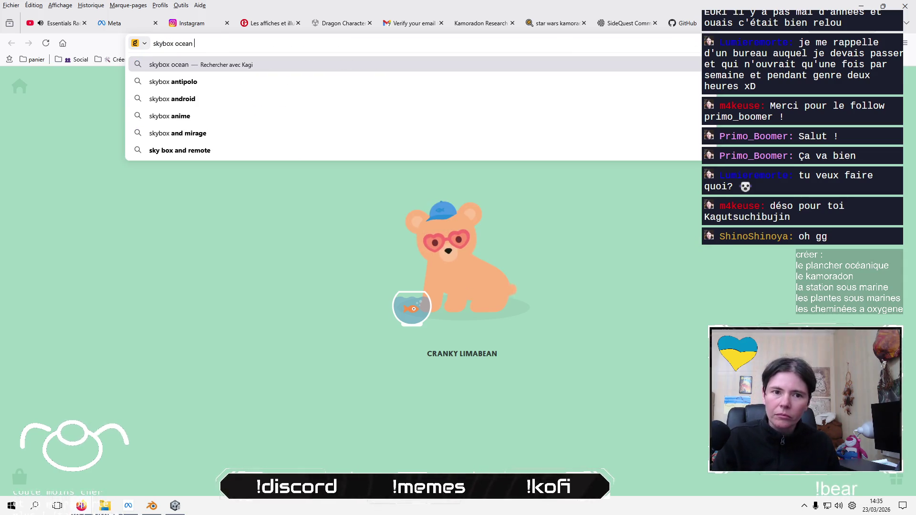
pyautogui.press('Return')
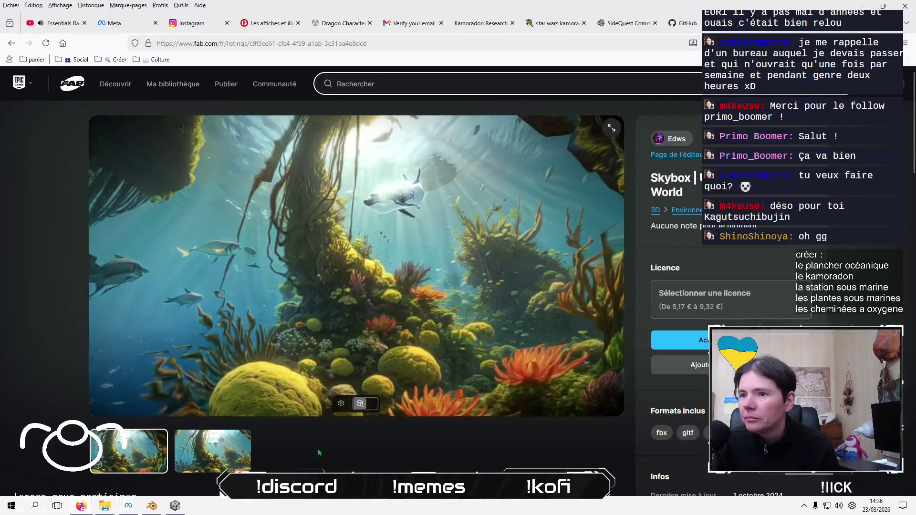
# Rotate the Underwater Ocean World skybox preview and scroll through its listing details
pyautogui.click(440, 274)
pyautogui.moveTo(441, 273)
pyautogui.mouseDown()
pyautogui.moveTo(470, 297)
pyautogui.moveTo(573, 296)
pyautogui.moveTo(454, 283)
pyautogui.moveTo(464, 317)
pyautogui.moveTo(482, 285)
pyautogui.moveTo(485, 216)
pyautogui.moveTo(499, 278)
pyautogui.moveTo(489, 300)
pyautogui.moveTo(386, 280)
pyautogui.moveTo(365, 238)
pyautogui.moveTo(400, 233)
pyautogui.moveTo(446, 253)
pyautogui.moveTo(443, 260)
pyautogui.moveTo(353, 265)
pyautogui.moveTo(285, 245)
pyautogui.mouseUp()
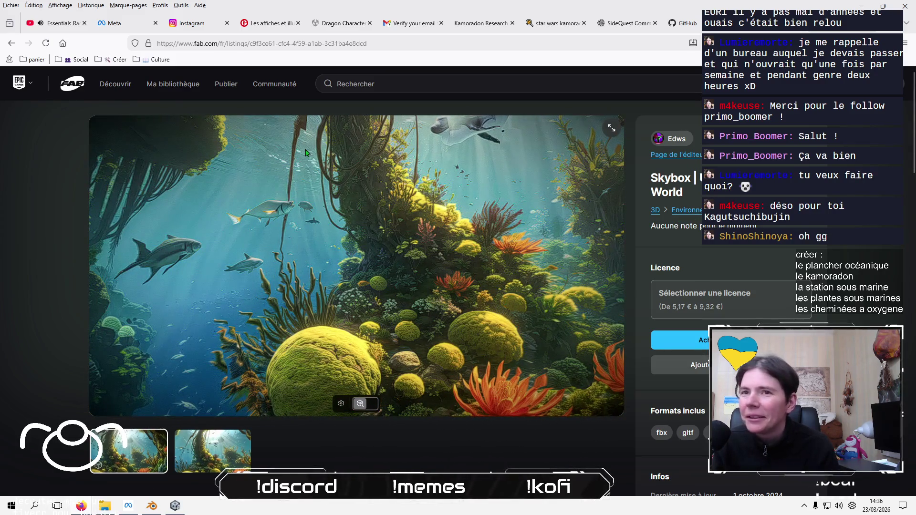
pyautogui.moveTo(113, 88)
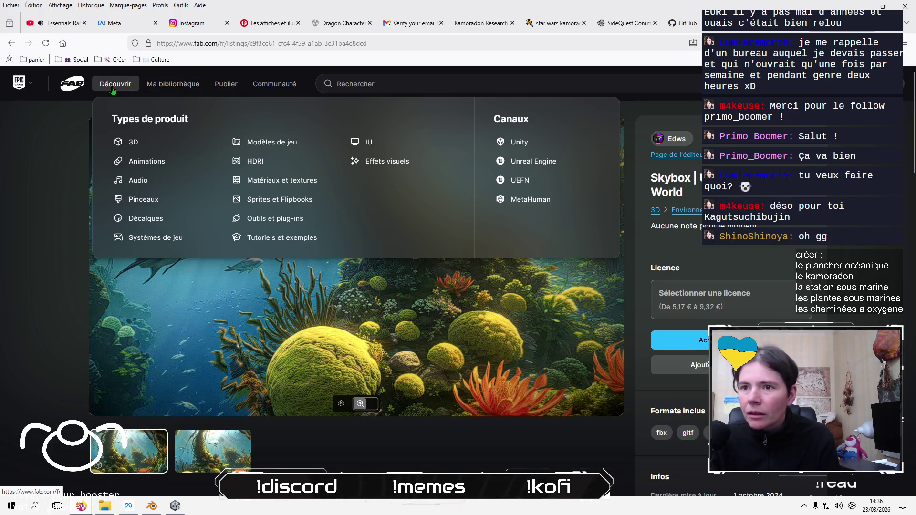
pyautogui.scroll(-1, 46, 202)
pyautogui.scroll(-7, 46, 205)
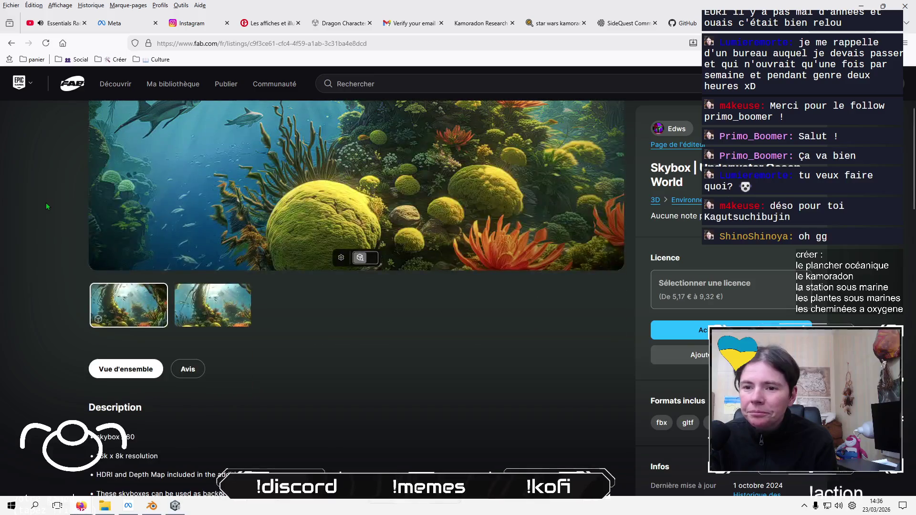
pyautogui.scroll(-4, 47, 206)
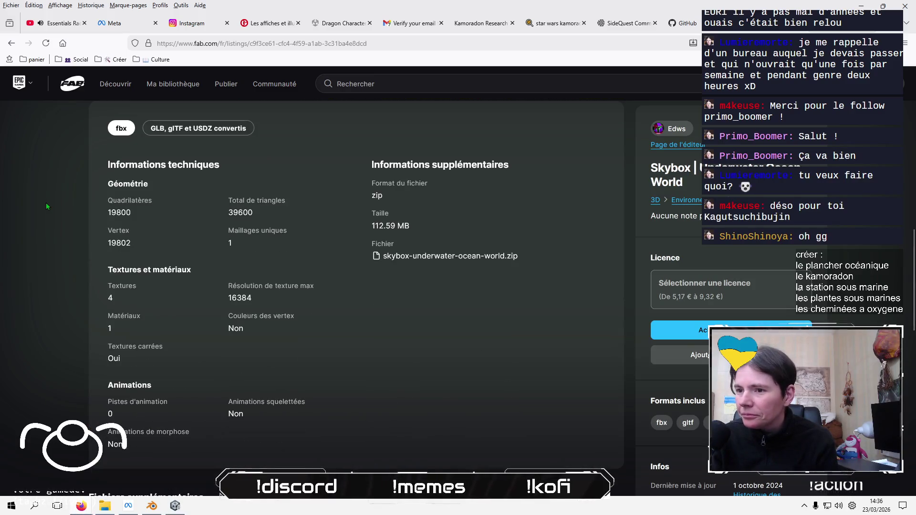
pyautogui.scroll(12, 46, 202)
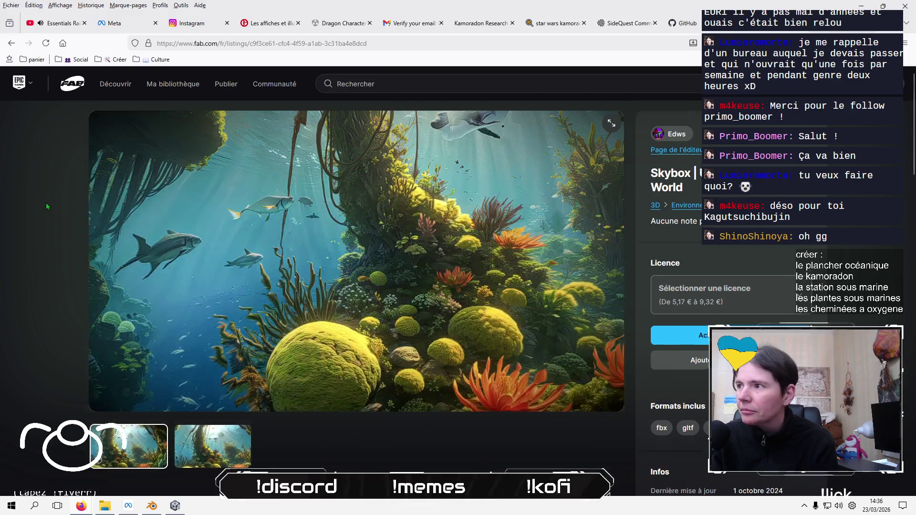
pyautogui.click(515, 81)
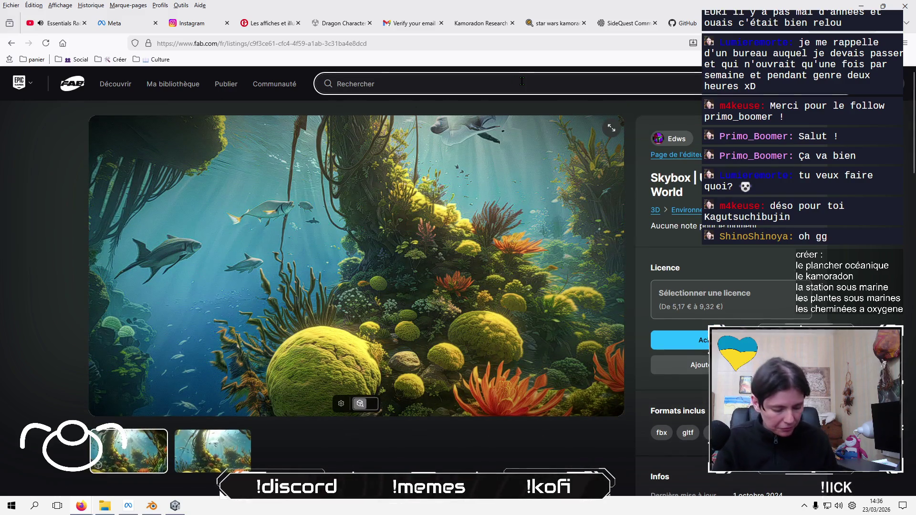
# Search Fab for 'skybox underwater' and peek into Matériaux et textures and Sprites et Flipbooks
pyautogui.write('skybox u')
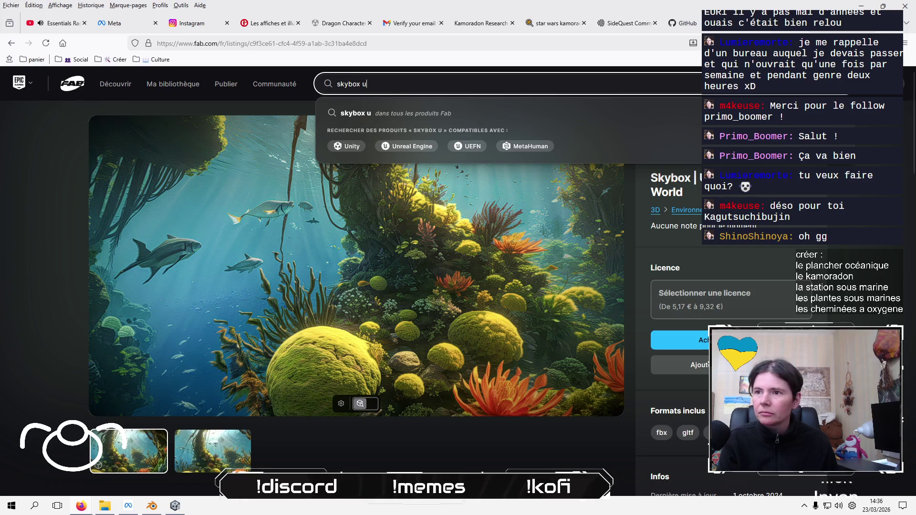
pyautogui.write('nderwater')
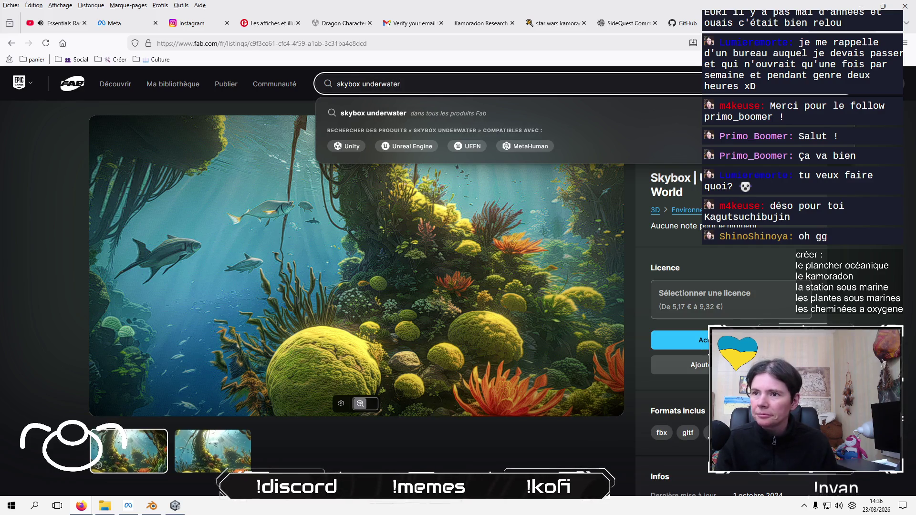
pyautogui.press('Return')
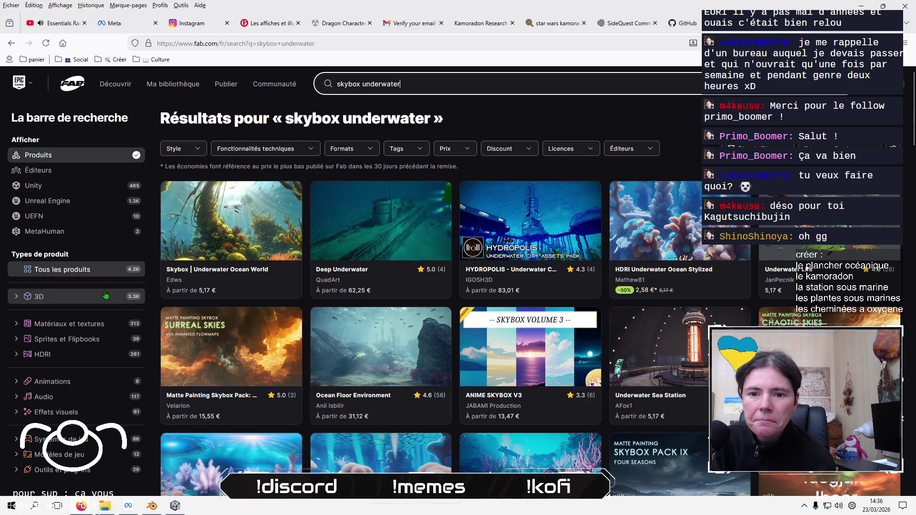
pyautogui.click(15, 325)
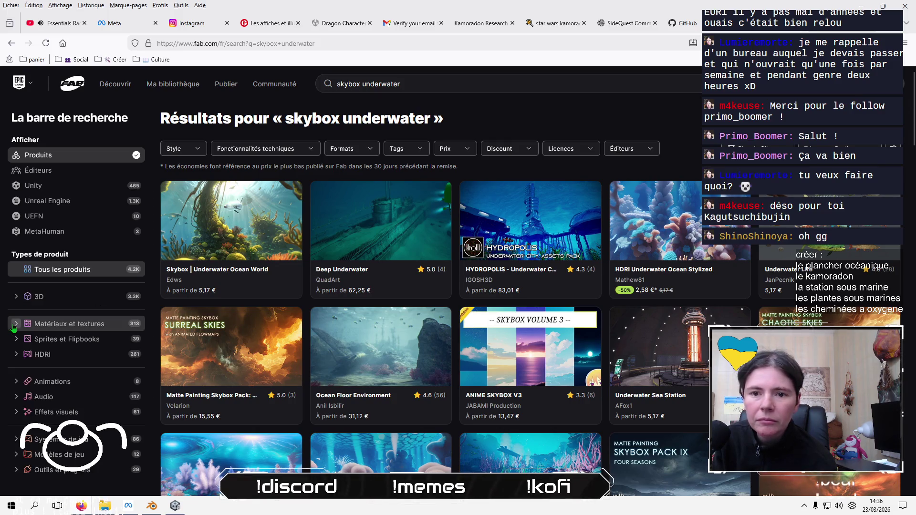
pyautogui.click(14, 325)
pyautogui.click(15, 339)
pyautogui.click(15, 339)
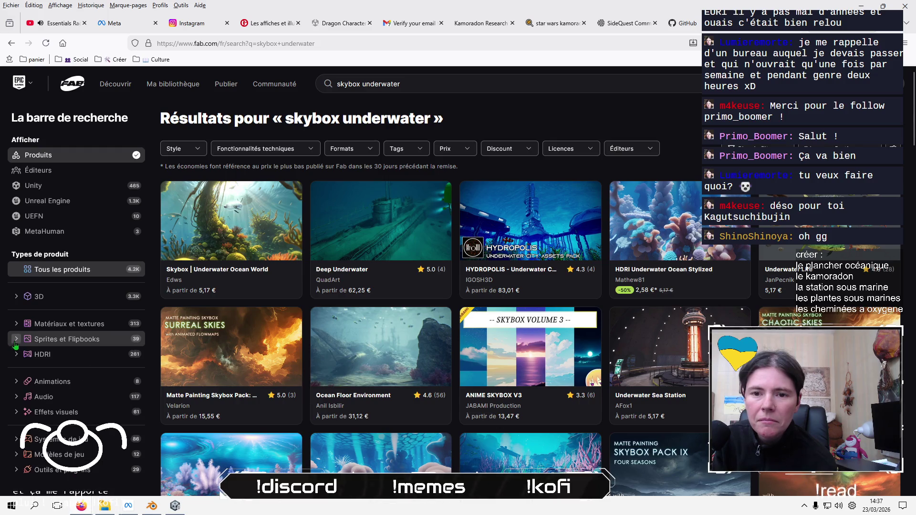
# Expand and collapse the HDRI and 3D categories, then expand Effets visuels
pyautogui.click(16, 355)
pyautogui.click(15, 354)
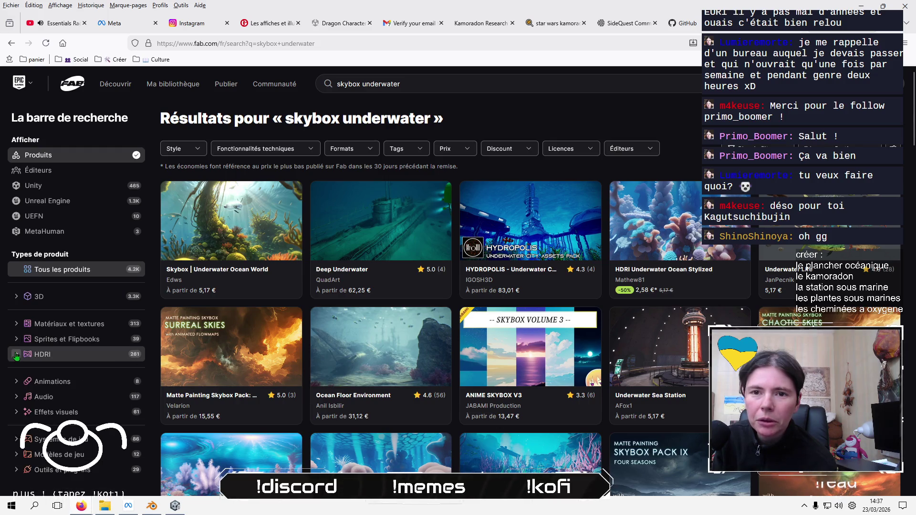
pyautogui.click(17, 297)
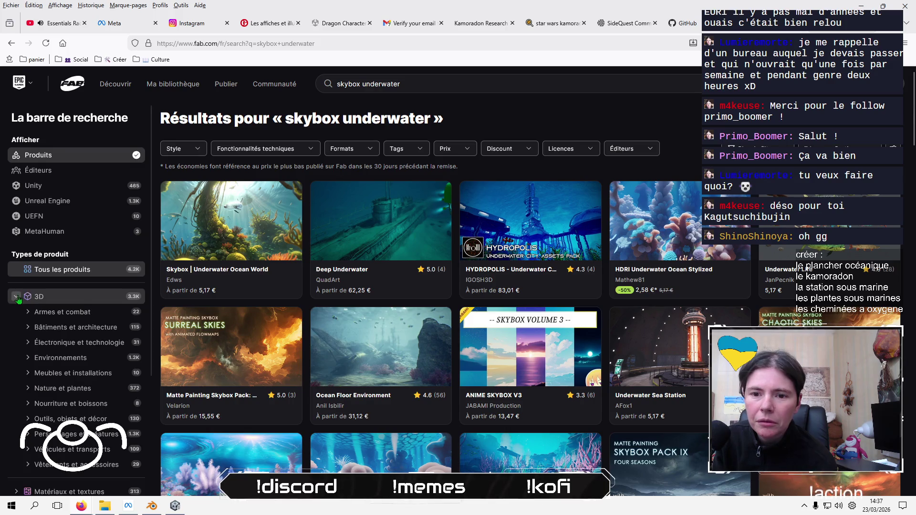
pyautogui.click(17, 297)
pyautogui.scroll(-5, 107, 285)
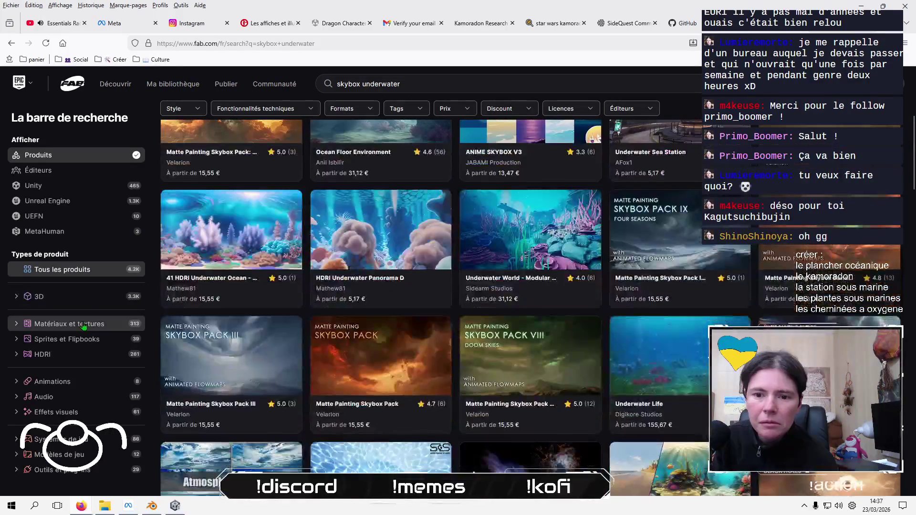
pyautogui.click(15, 413)
pyautogui.scroll(-2, 99, 398)
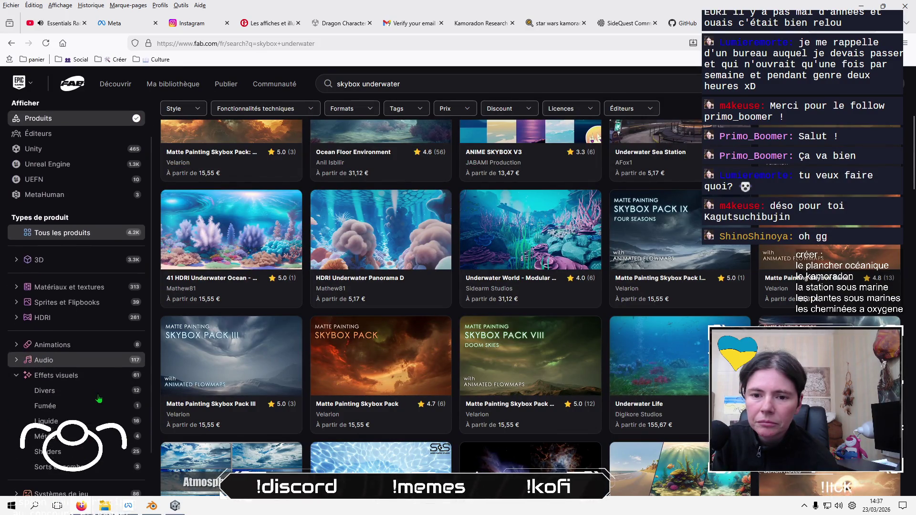
pyautogui.click(53, 363)
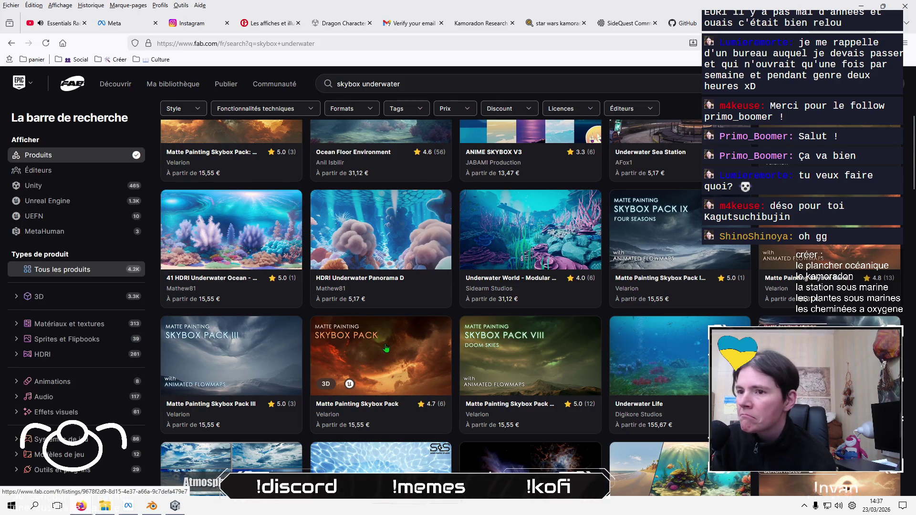
pyautogui.scroll(1, 380, 358)
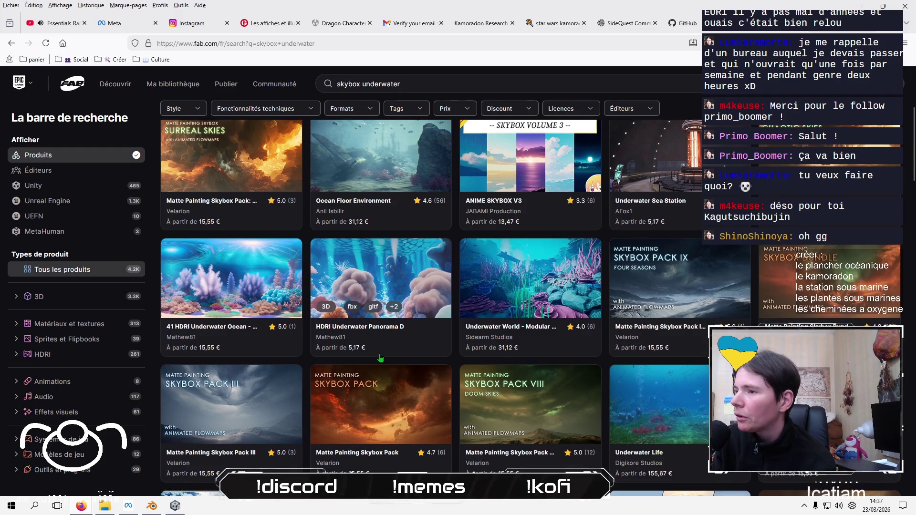
pyautogui.scroll(1, 380, 358)
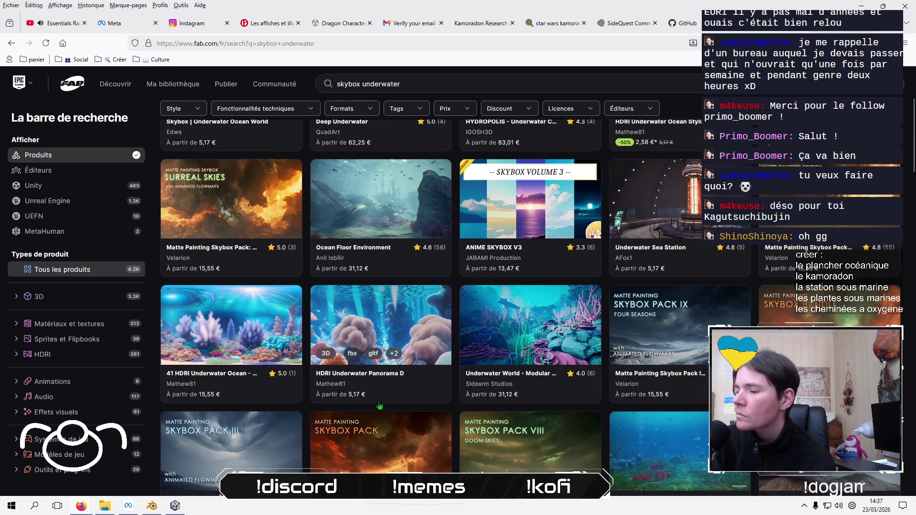
pyautogui.scroll(-1, 379, 405)
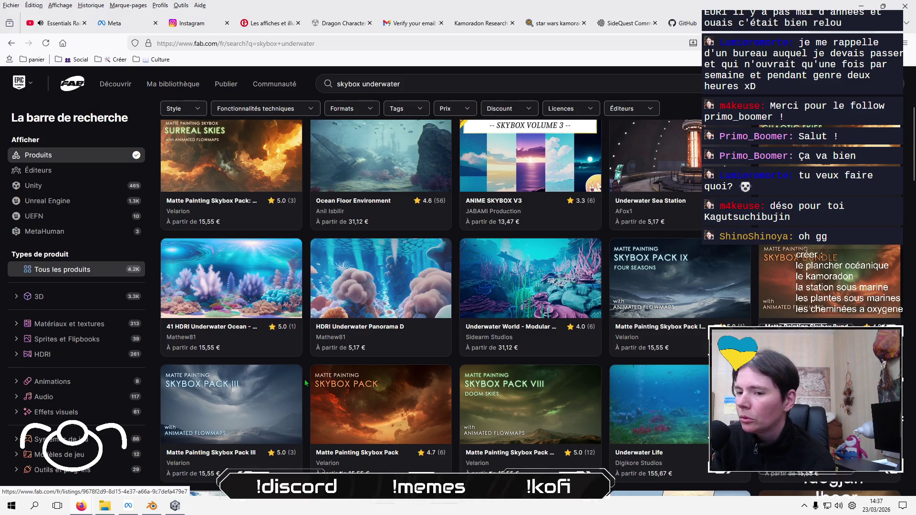
pyautogui.scroll(1, 306, 387)
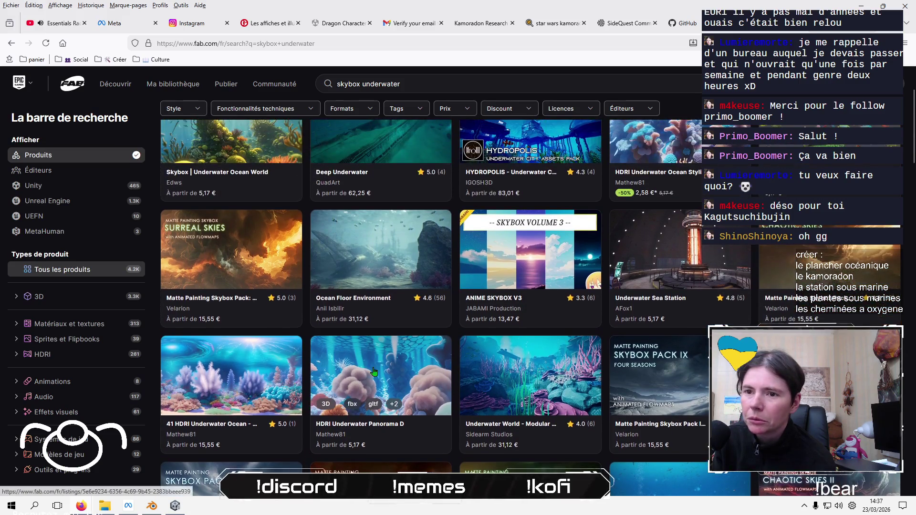
pyautogui.scroll(3, 375, 371)
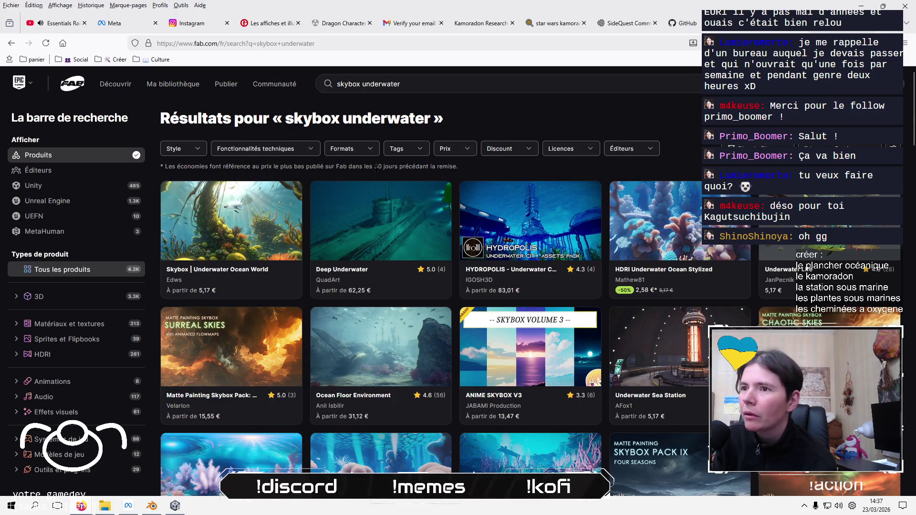
pyautogui.click(467, 149)
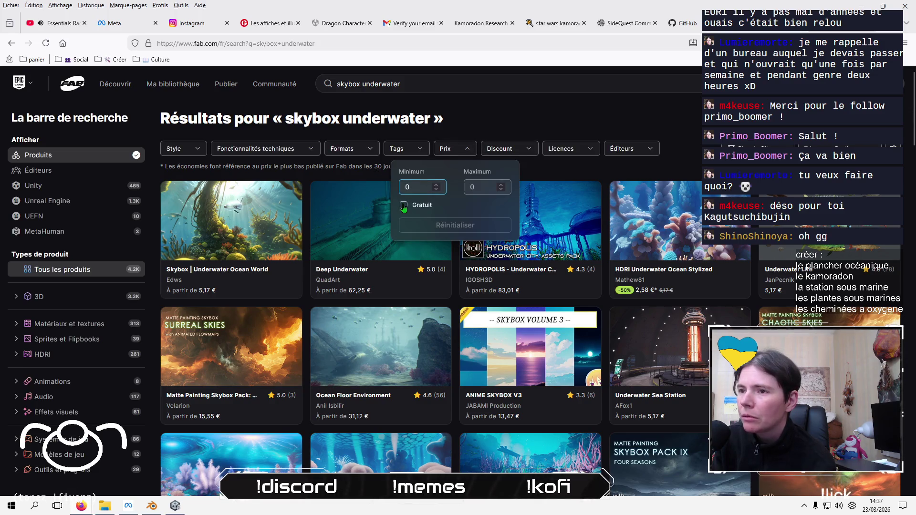
# Limit the results to free (Gratuit) products and open the Diving Fins - Flippers listing
pyautogui.click(403, 206)
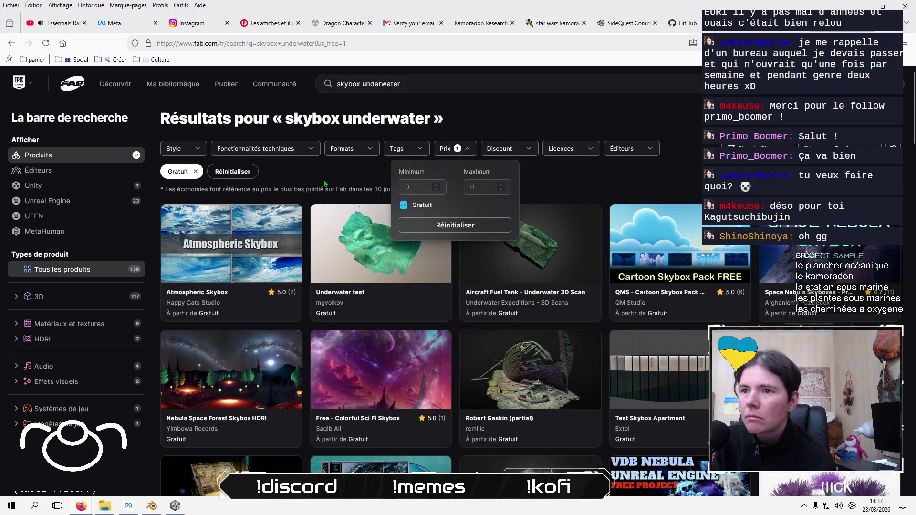
pyautogui.click(325, 182)
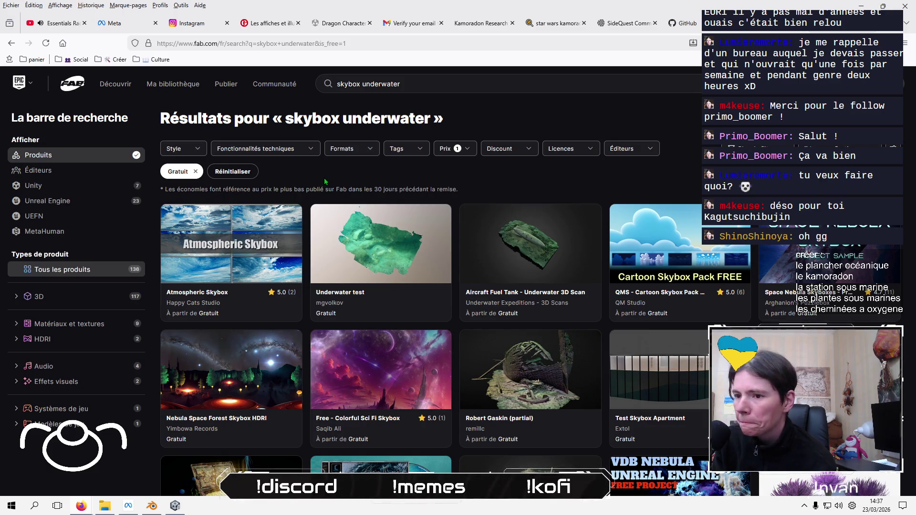
pyautogui.scroll(-3, 325, 181)
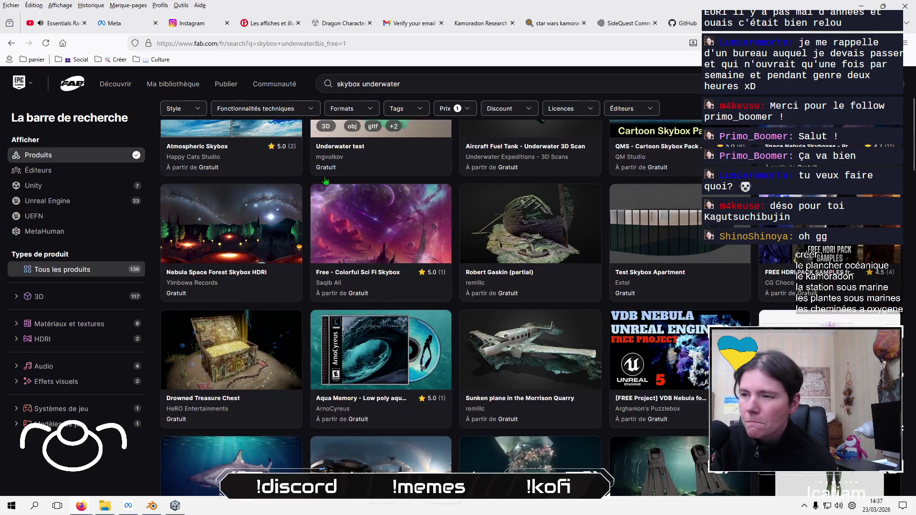
pyautogui.scroll(-3, 325, 180)
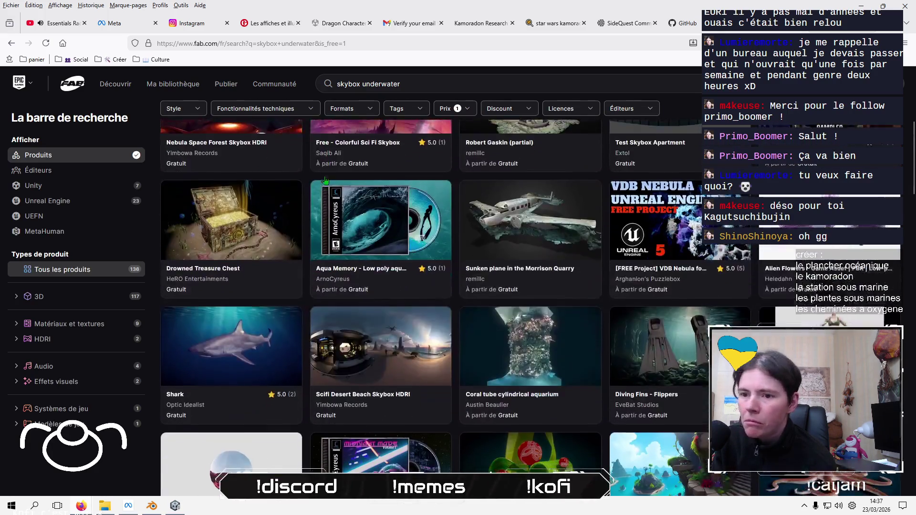
pyautogui.scroll(-1, 325, 181)
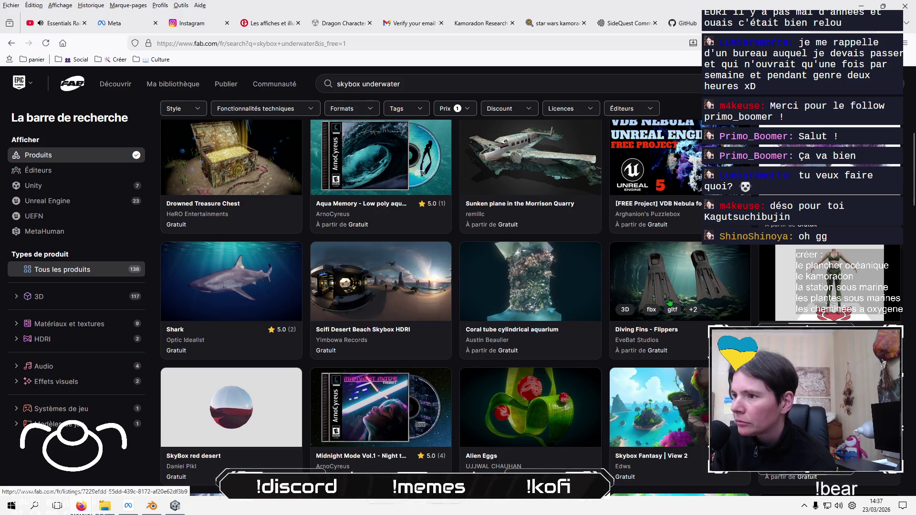
pyautogui.click(683, 272)
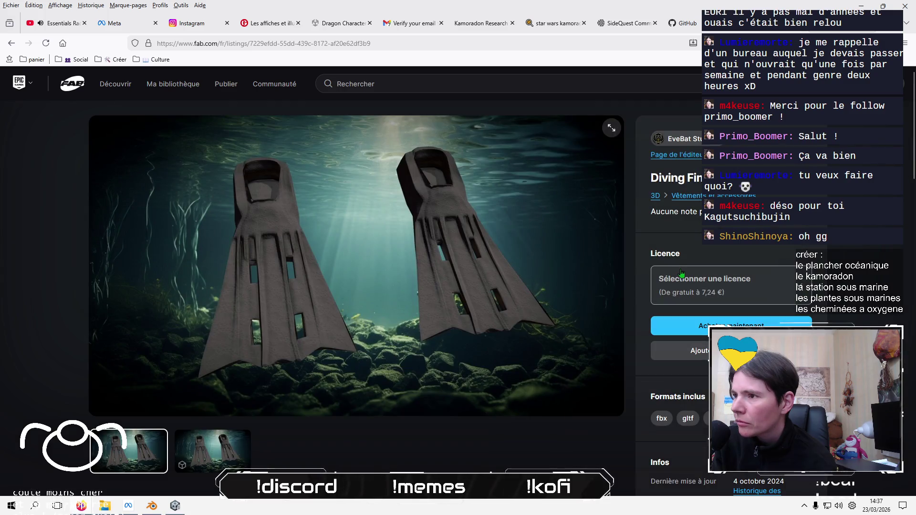
# Load and rotate the Diving Fins 3D model, read its description, then return to results
pyautogui.click(212, 459)
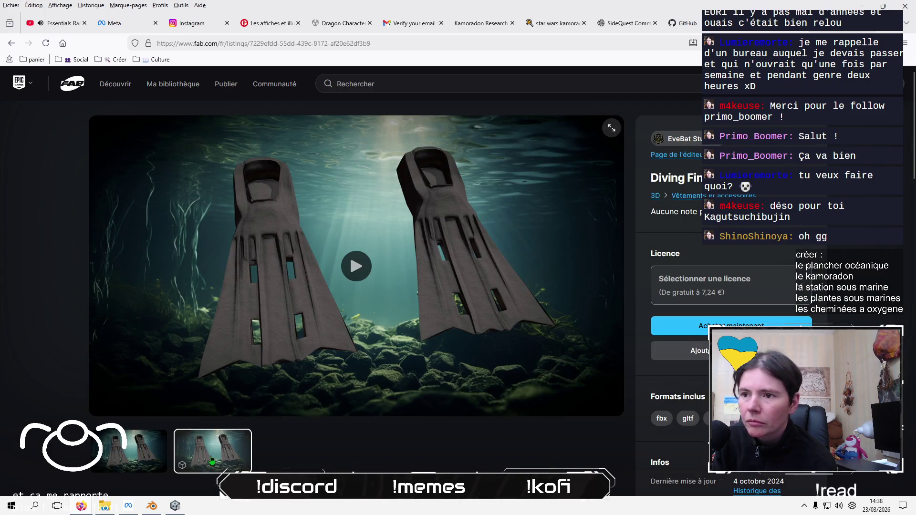
pyautogui.click(355, 274)
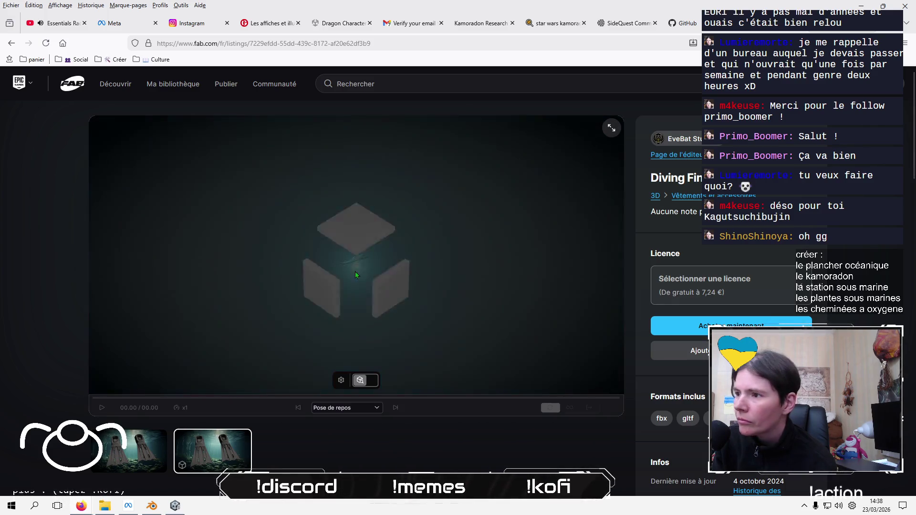
pyautogui.moveTo(345, 297)
pyautogui.mouseDown()
pyautogui.moveTo(368, 250)
pyautogui.moveTo(407, 219)
pyautogui.moveTo(395, 293)
pyautogui.mouseUp()
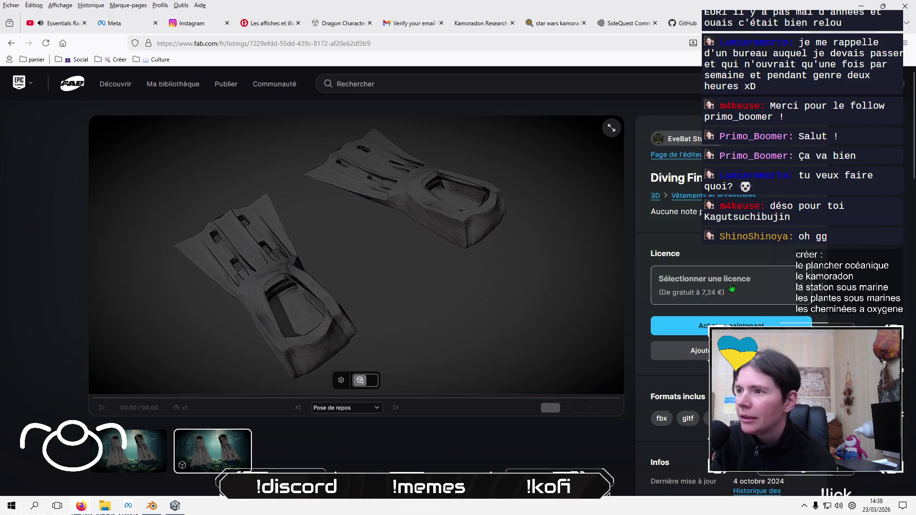
pyautogui.scroll(-5, 287, 391)
pyautogui.scroll(-1, 286, 392)
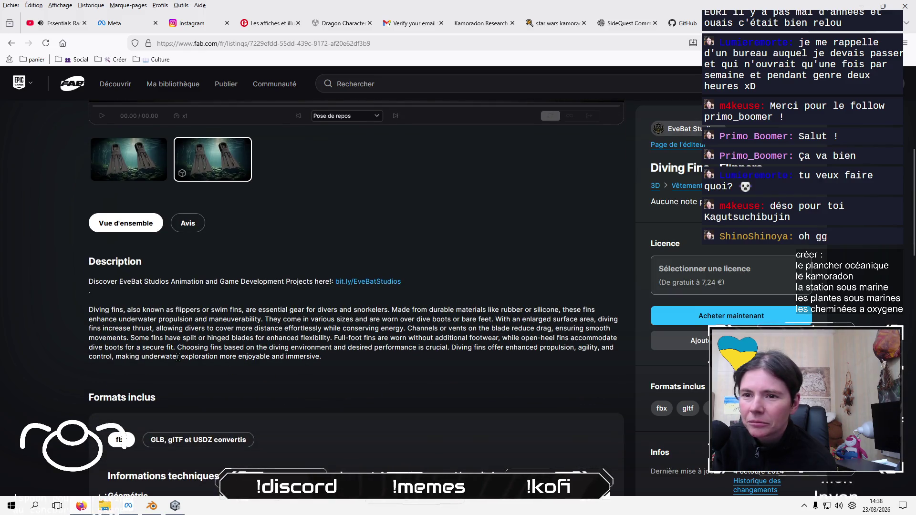
pyautogui.click(11, 43)
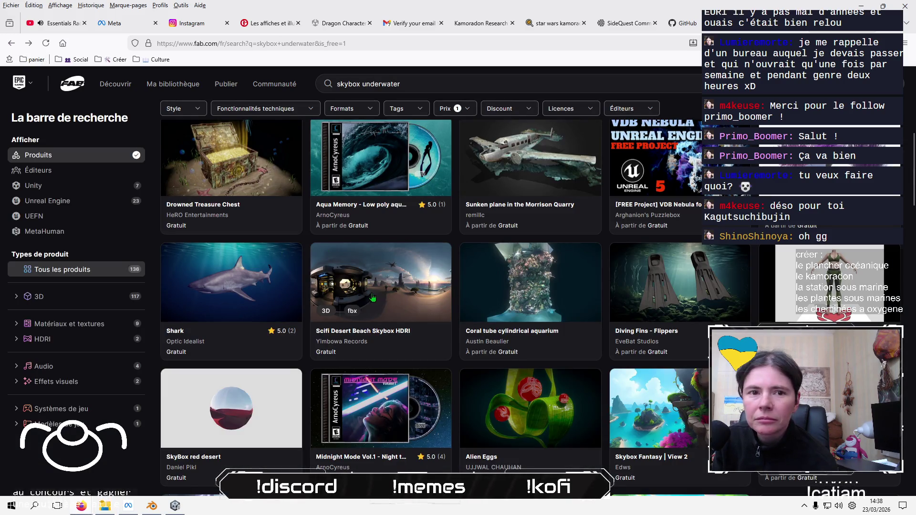
# Scroll far down the free results to entries like City Ruins 1 and Mermaid
pyautogui.scroll(-5, 386, 286)
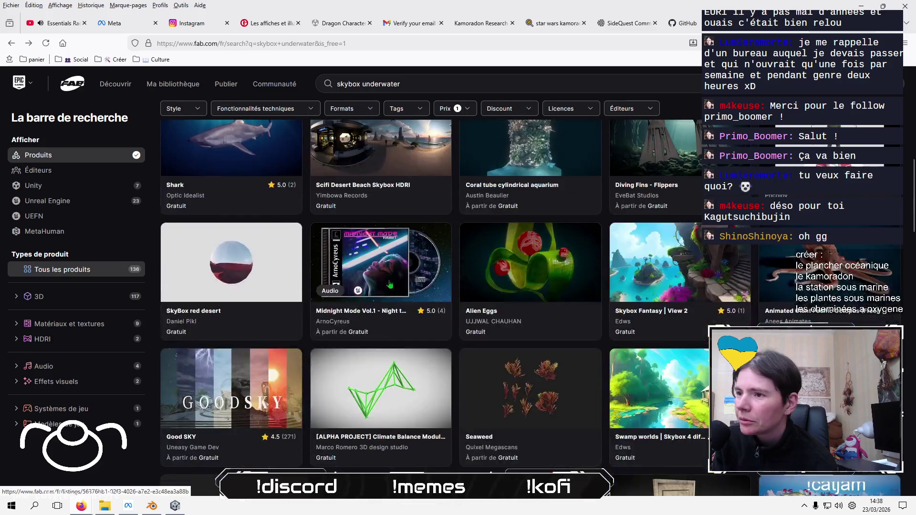
pyautogui.scroll(-6, 392, 281)
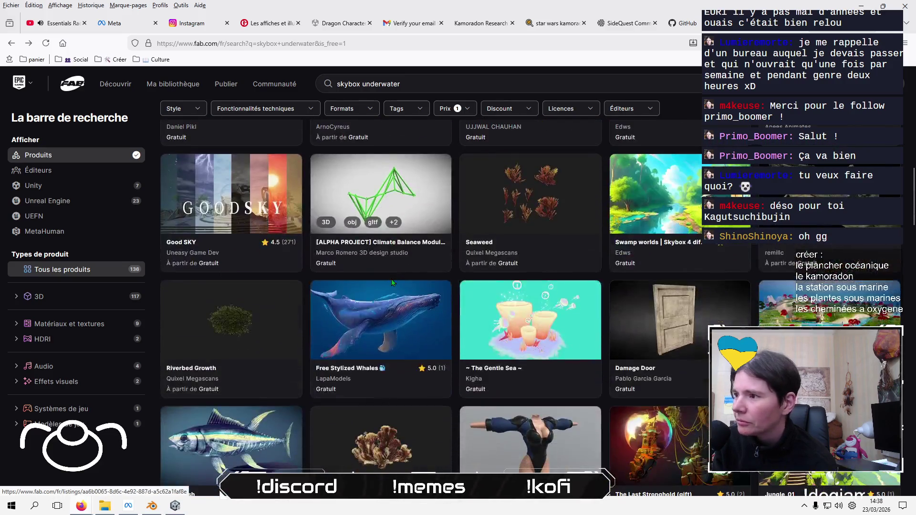
pyautogui.scroll(-3, 392, 283)
pyautogui.scroll(-5, 392, 283)
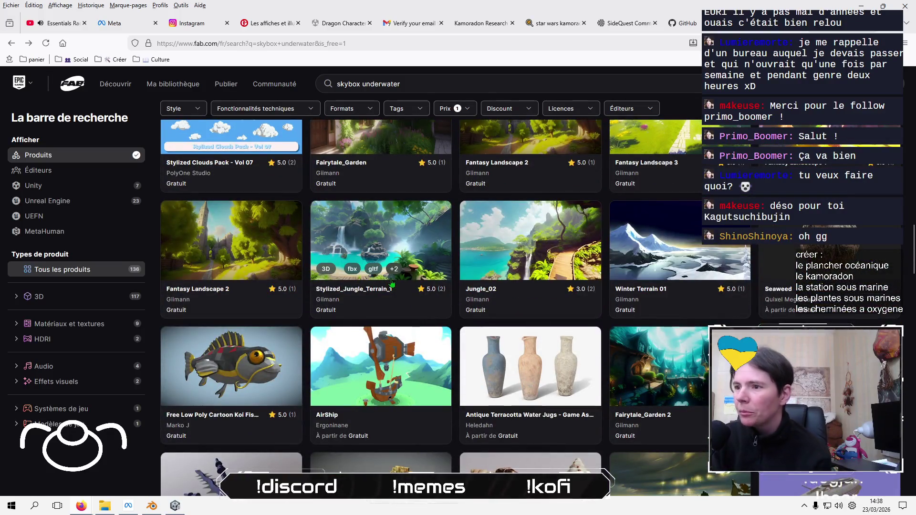
pyautogui.scroll(-4, 385, 276)
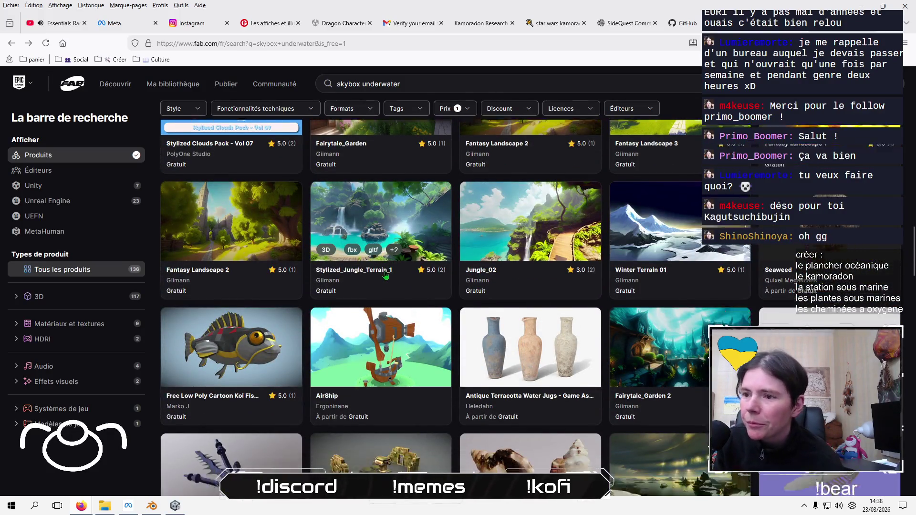
pyautogui.scroll(-1, 385, 275)
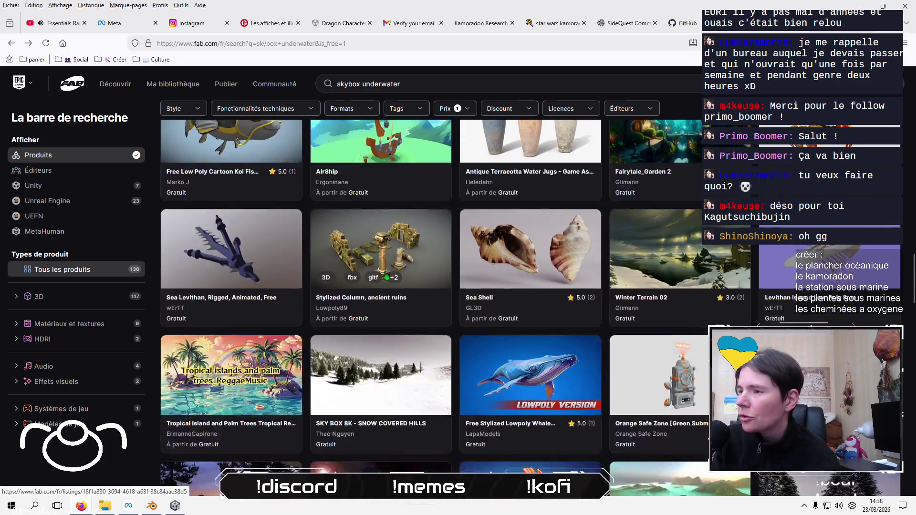
pyautogui.scroll(-2, 385, 275)
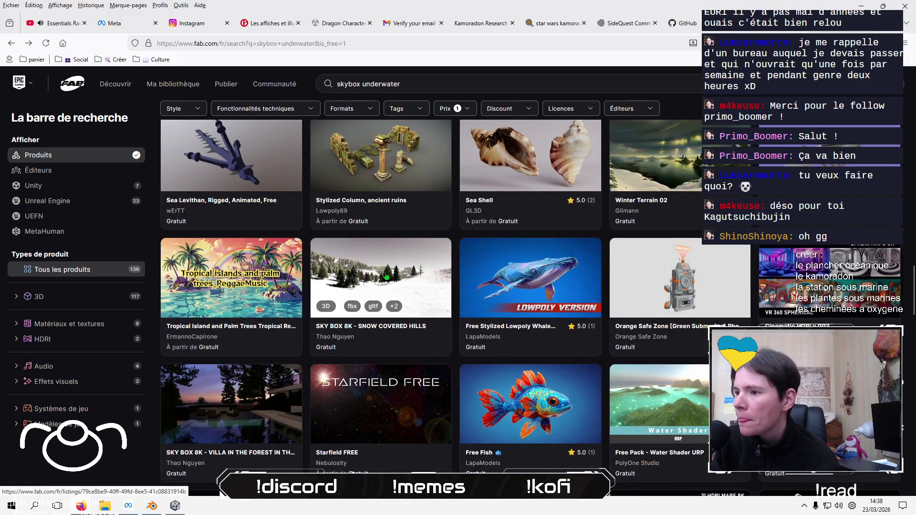
pyautogui.scroll(-6, 387, 276)
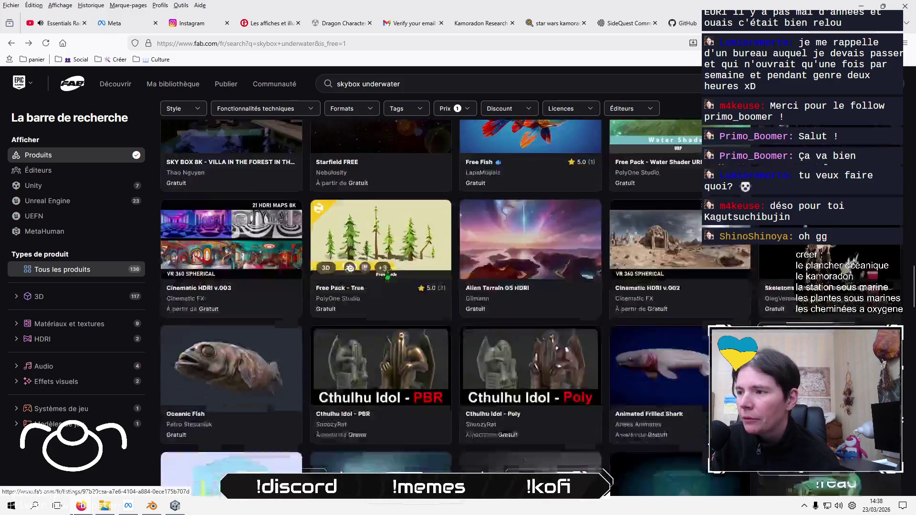
pyautogui.scroll(-2, 387, 276)
pyautogui.scroll(-3, 387, 275)
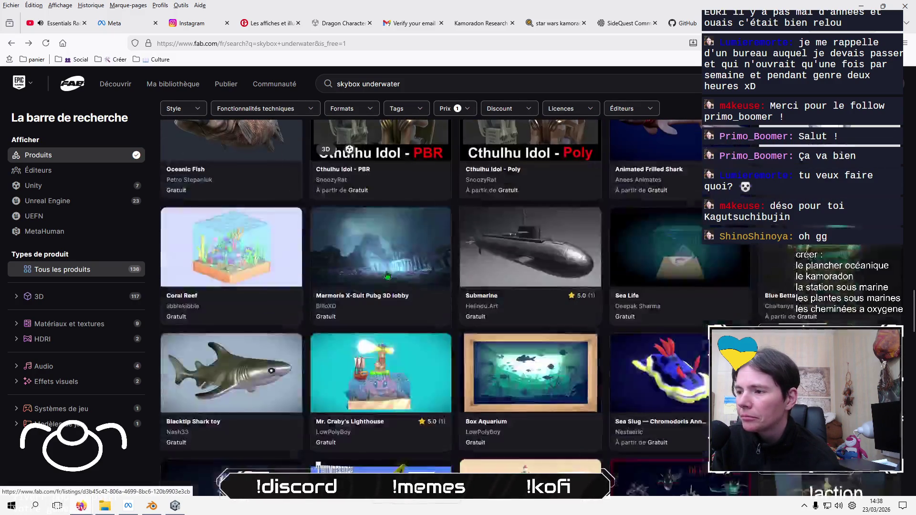
pyautogui.scroll(-3, 386, 275)
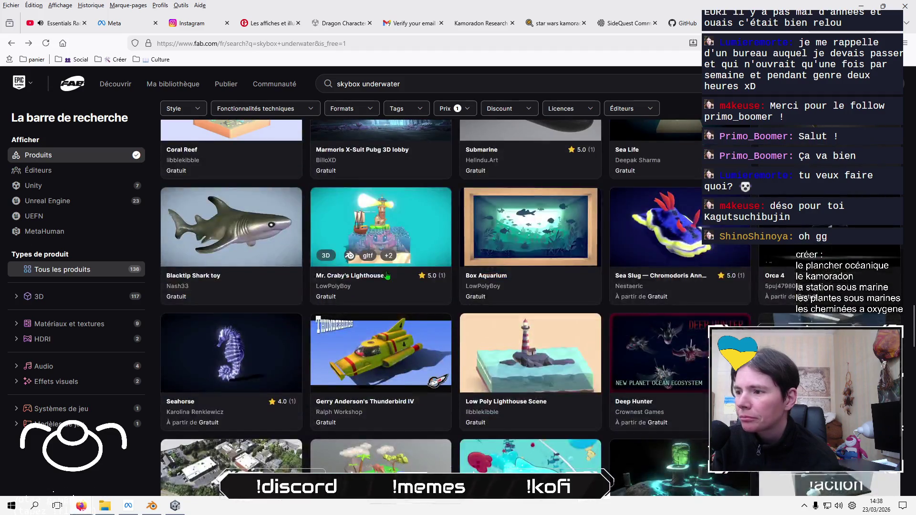
pyautogui.scroll(-3, 387, 276)
pyautogui.scroll(-4, 387, 276)
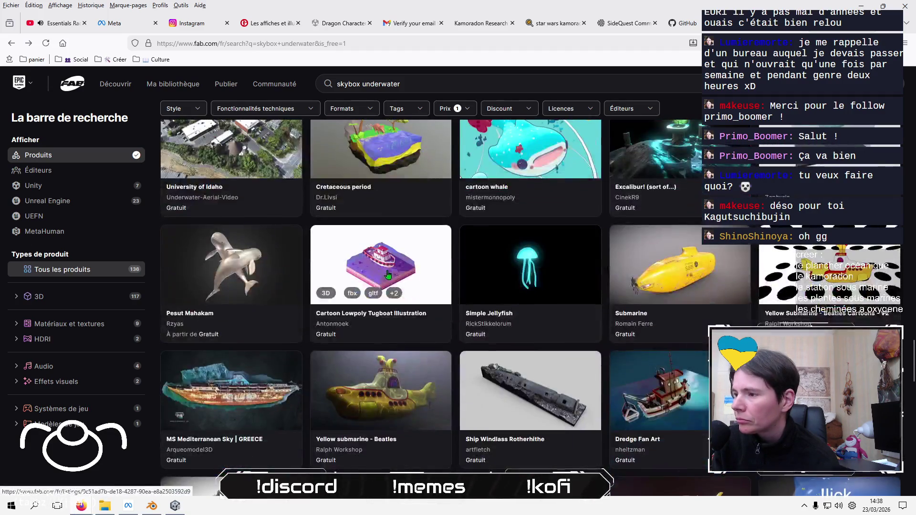
pyautogui.scroll(-6, 387, 275)
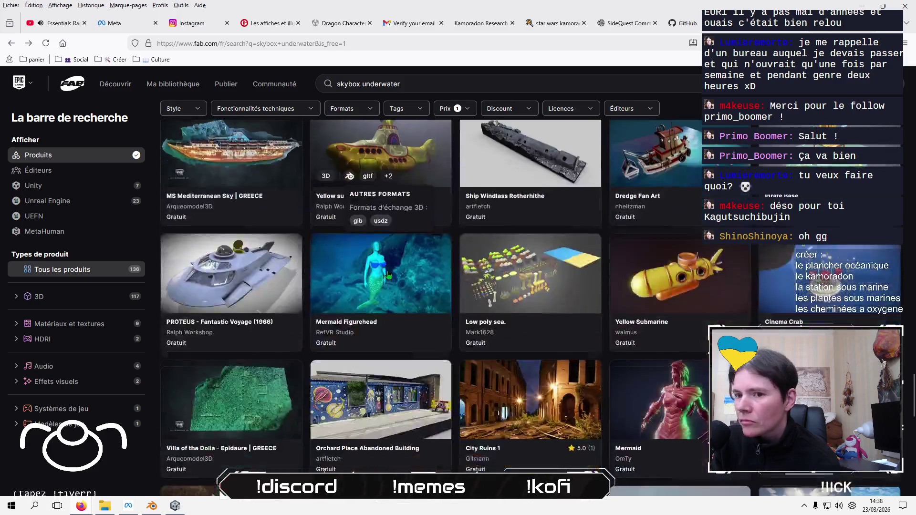
pyautogui.scroll(-3, 389, 275)
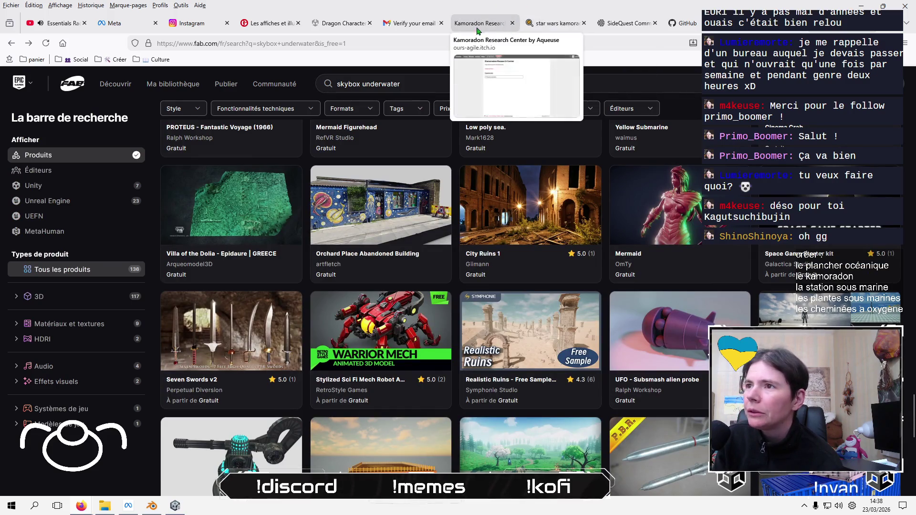
pyautogui.click(548, 24)
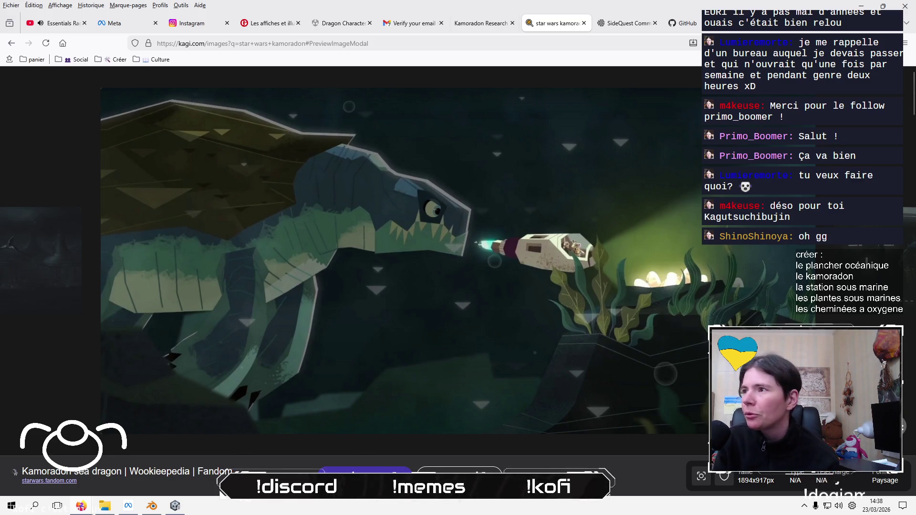
# Open a new browser tab and load the Google homepage
pyautogui.hotkey('ctrl', 't')
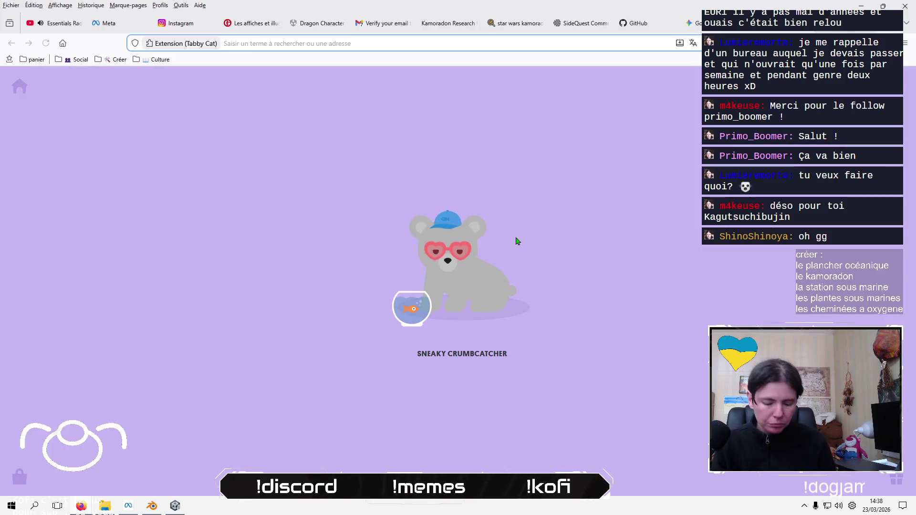
pyautogui.write('go')
pyautogui.press('Return')
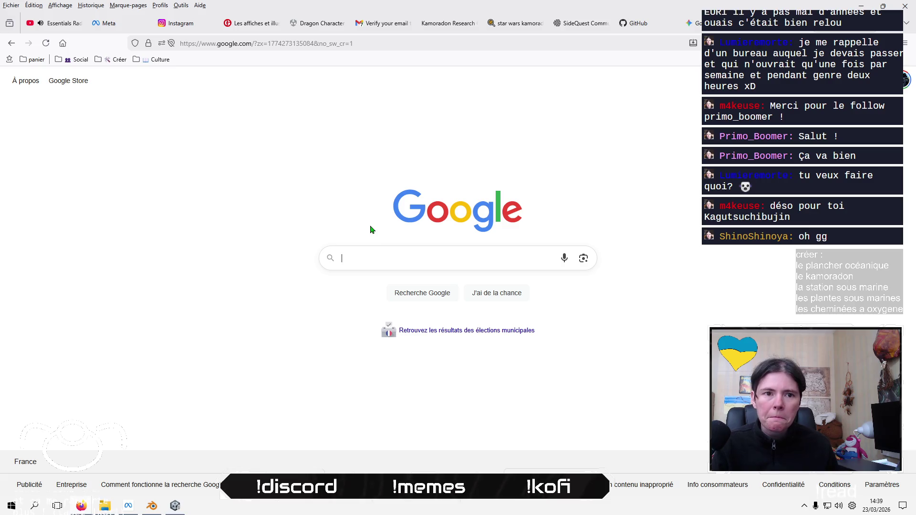
pyautogui.click(470, 268)
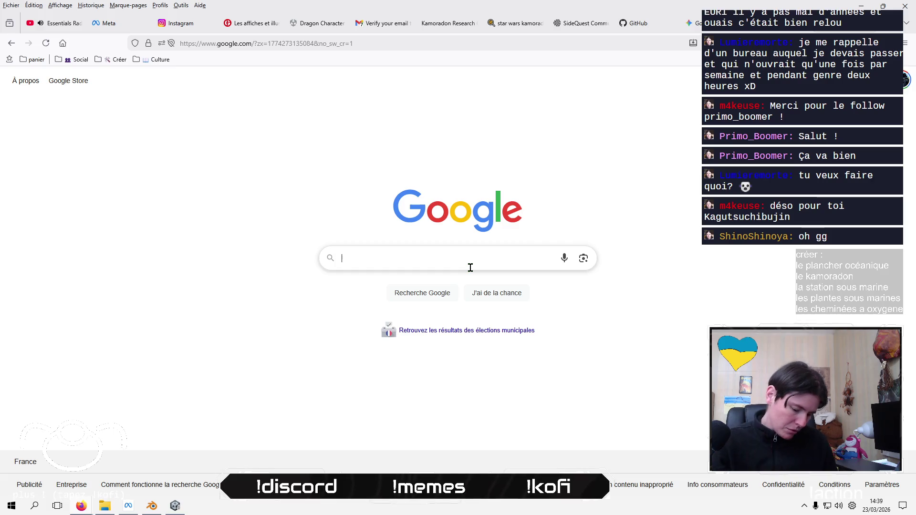
# Search Google for 'kamoradon' and switch to image results
pyautogui.write('kamoradon')
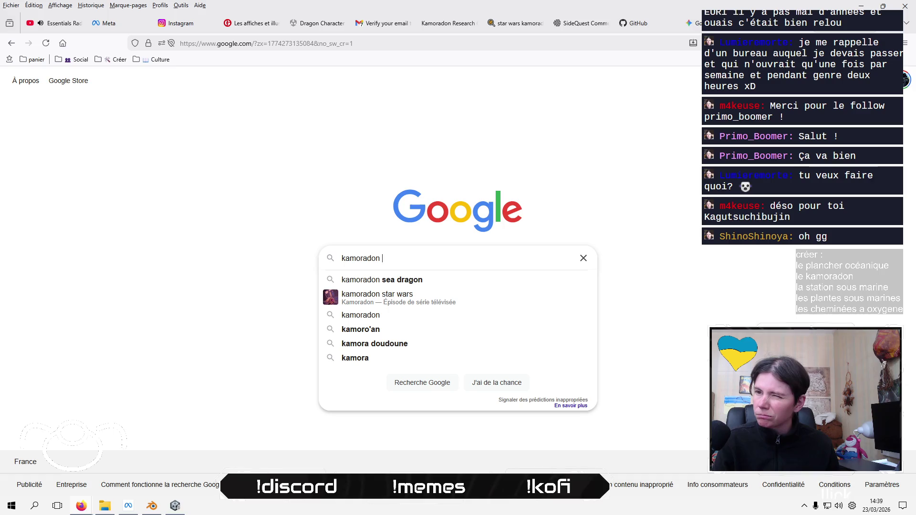
pyautogui.press('Return')
pyautogui.scroll(-2, 573, 396)
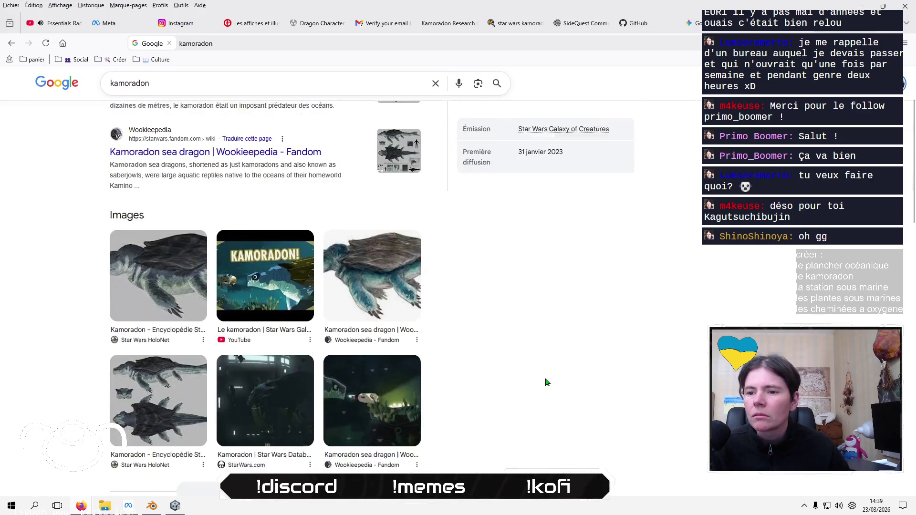
pyautogui.scroll(2, 544, 380)
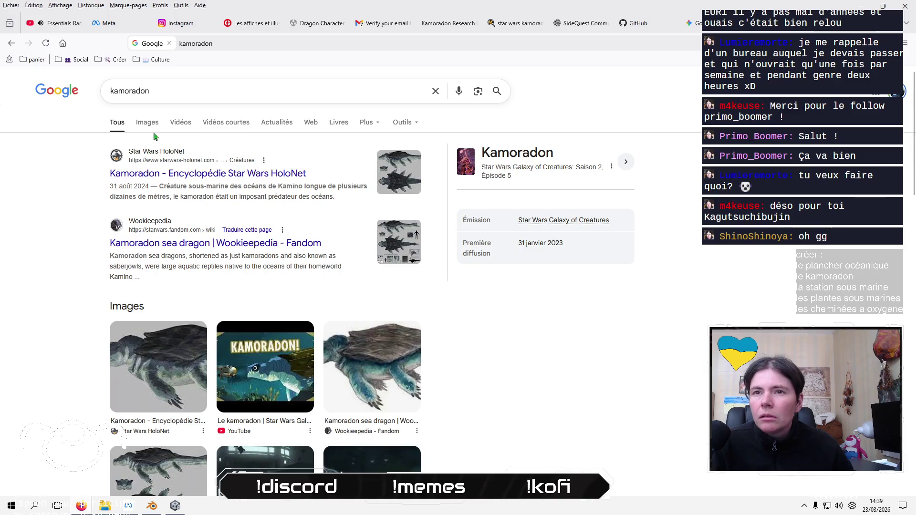
pyautogui.click(147, 121)
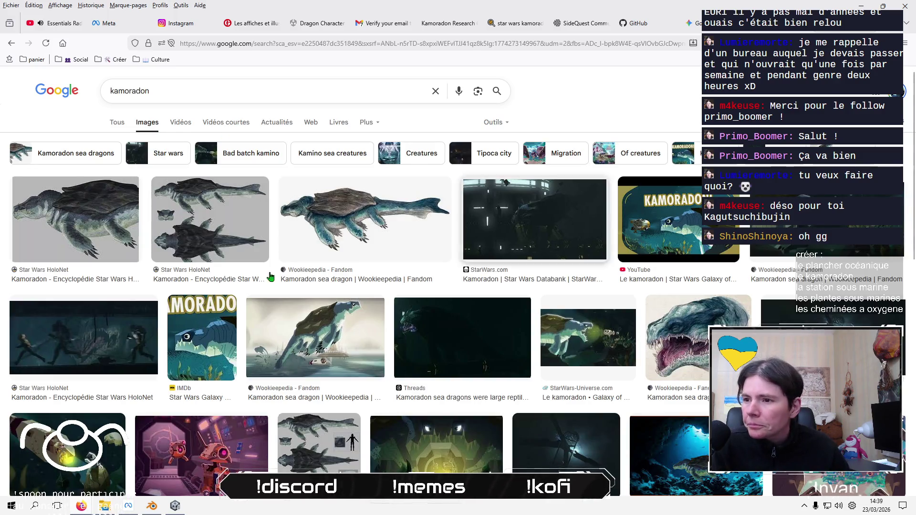
pyautogui.scroll(-4, 99, 286)
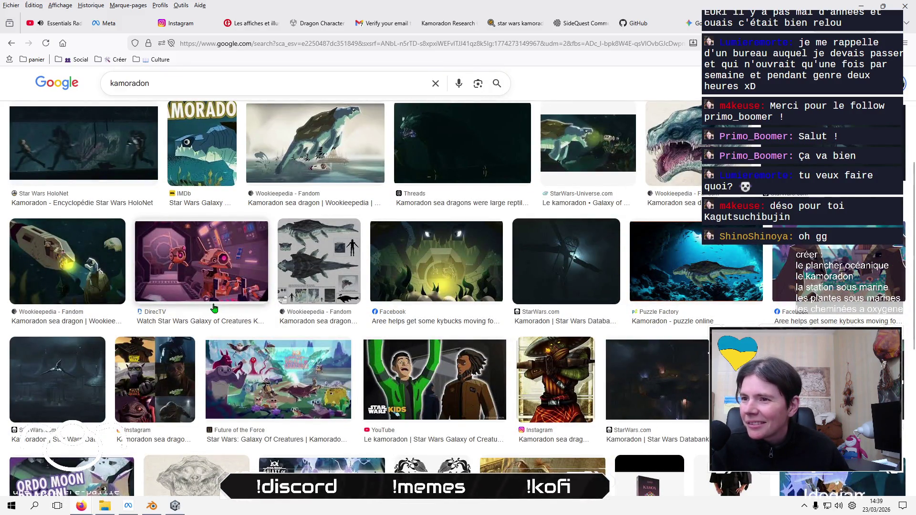
# Preview the Facebook and StarWars-Universe kamoradon images
pyautogui.click(425, 263)
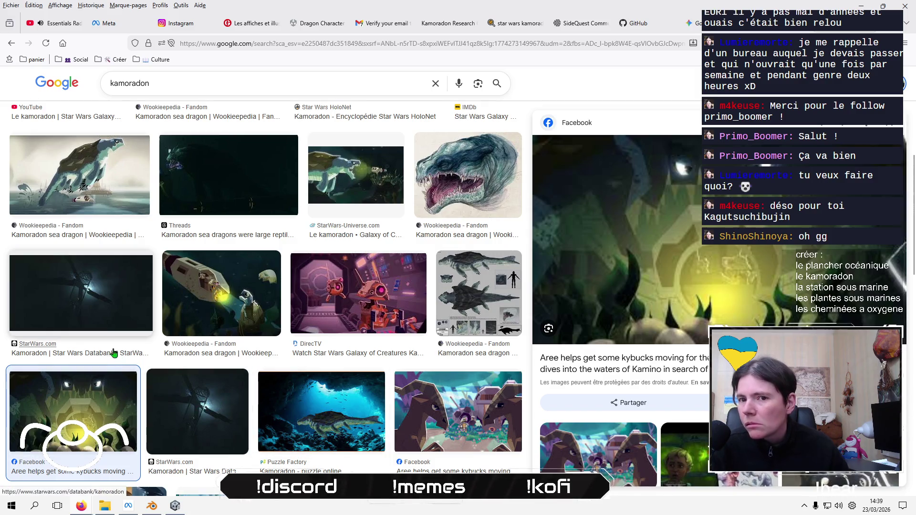
pyautogui.click(365, 204)
pyautogui.scroll(-5, 280, 324)
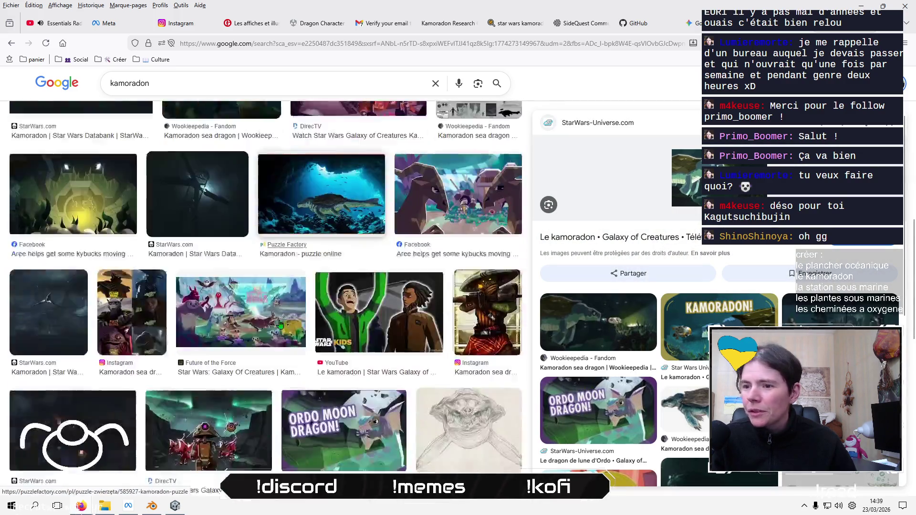
pyautogui.scroll(-5, 280, 325)
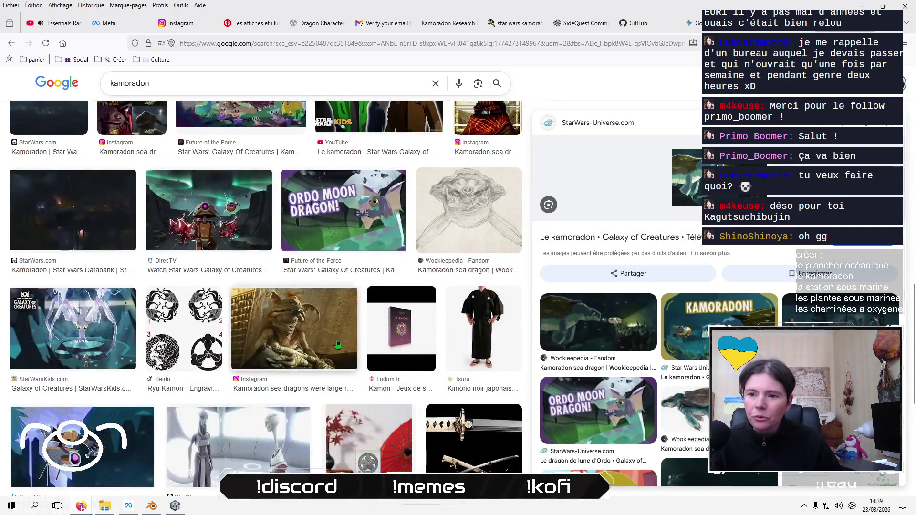
pyautogui.scroll(2, 333, 347)
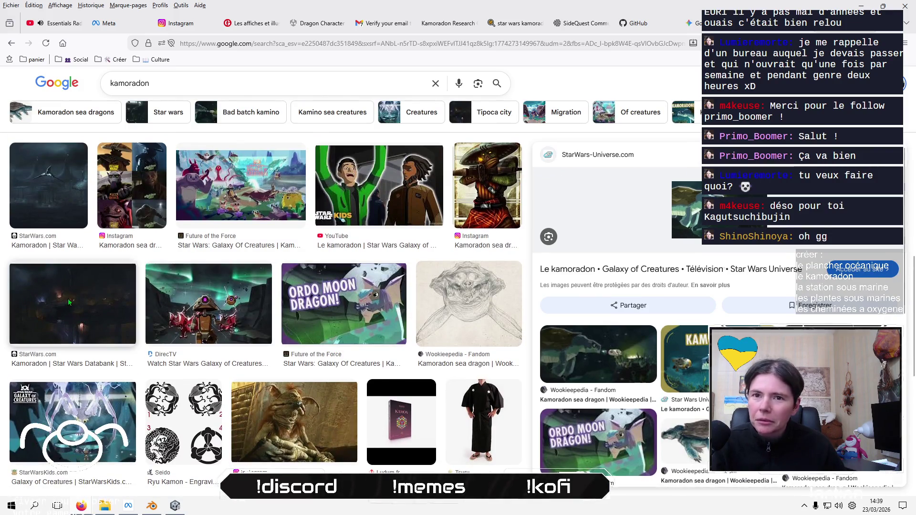
# Preview the StarWars.com, Threads and Star Wars HoloNet kamoradon images
pyautogui.click(68, 303)
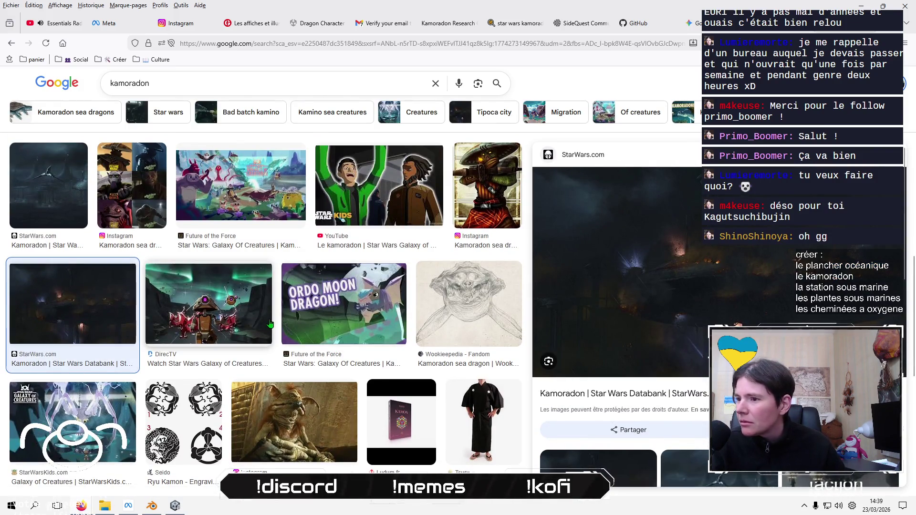
pyautogui.scroll(-5, 318, 298)
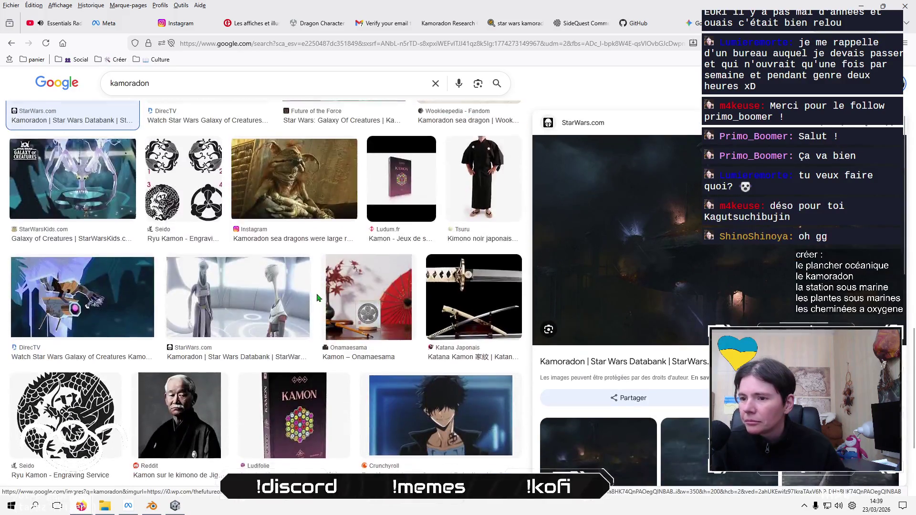
pyautogui.scroll(-3, 317, 298)
pyautogui.scroll(10, 145, 291)
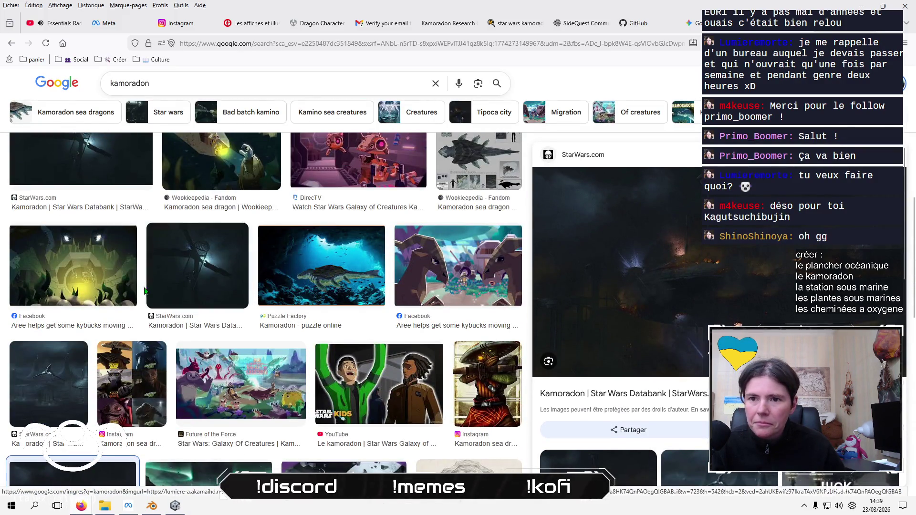
pyautogui.scroll(3, 145, 291)
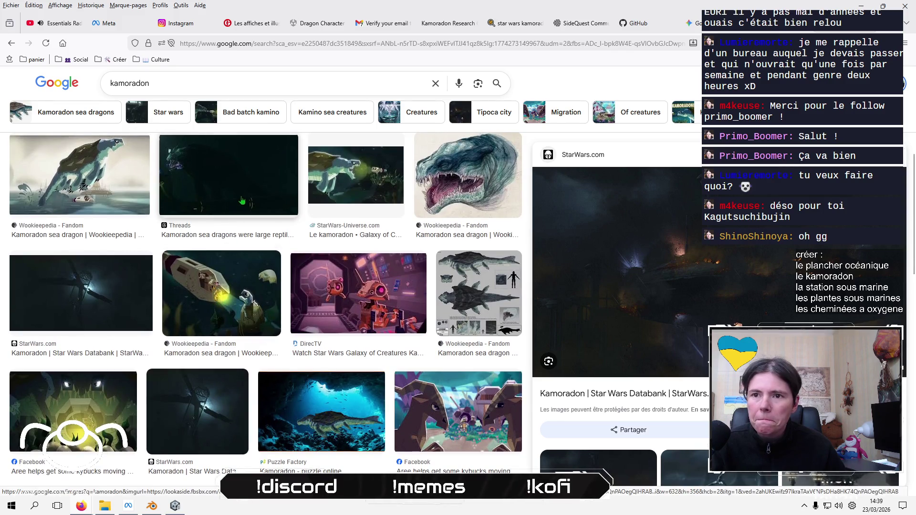
pyautogui.click(244, 196)
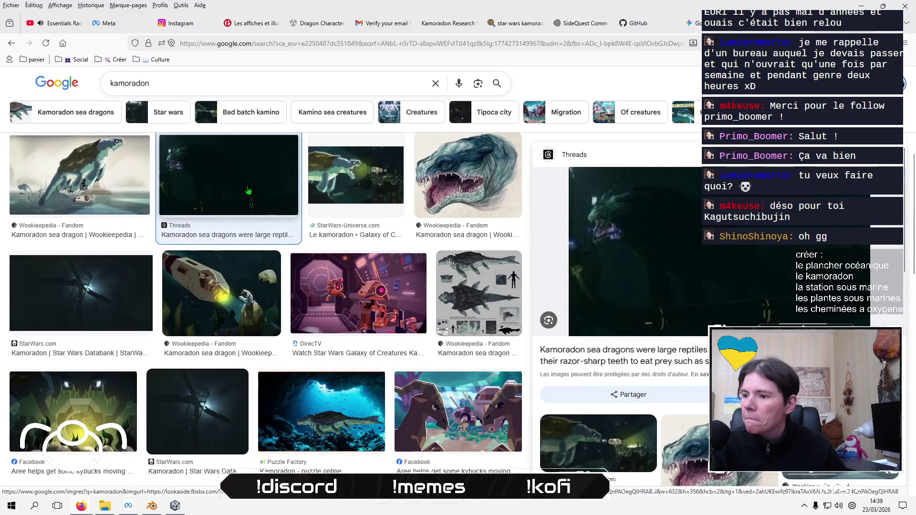
pyautogui.scroll(4, 248, 190)
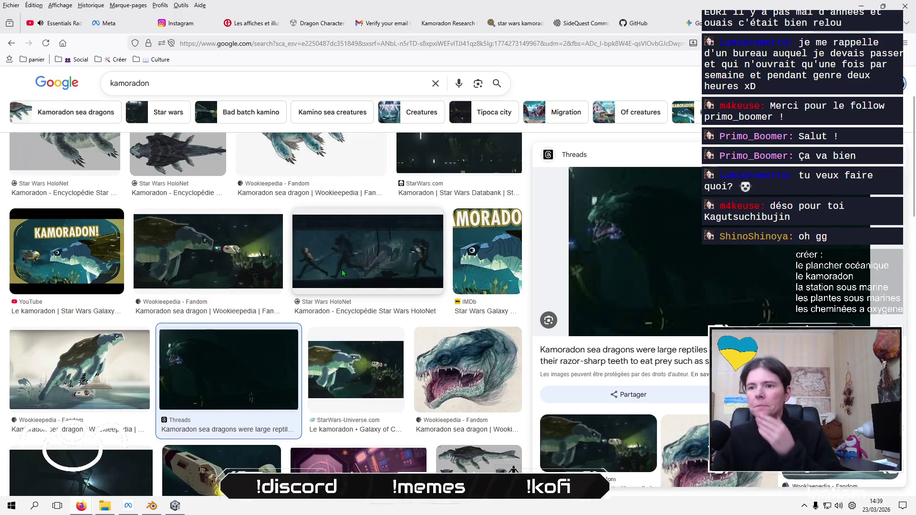
pyautogui.click(342, 274)
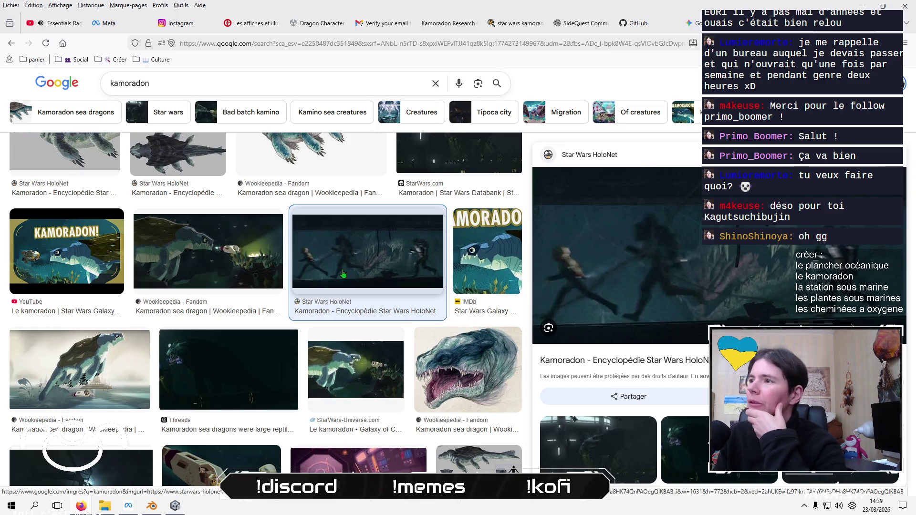
# Bring Blender's Untitled.blend scene with the displaced plane to the front
pyautogui.click(182, 510)
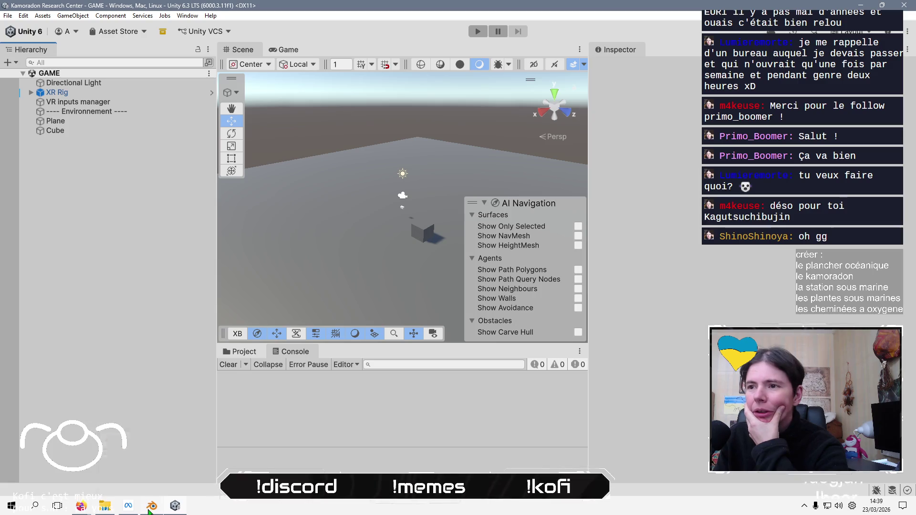
pyautogui.click(151, 509)
pyautogui.click(150, 510)
pyautogui.click(149, 509)
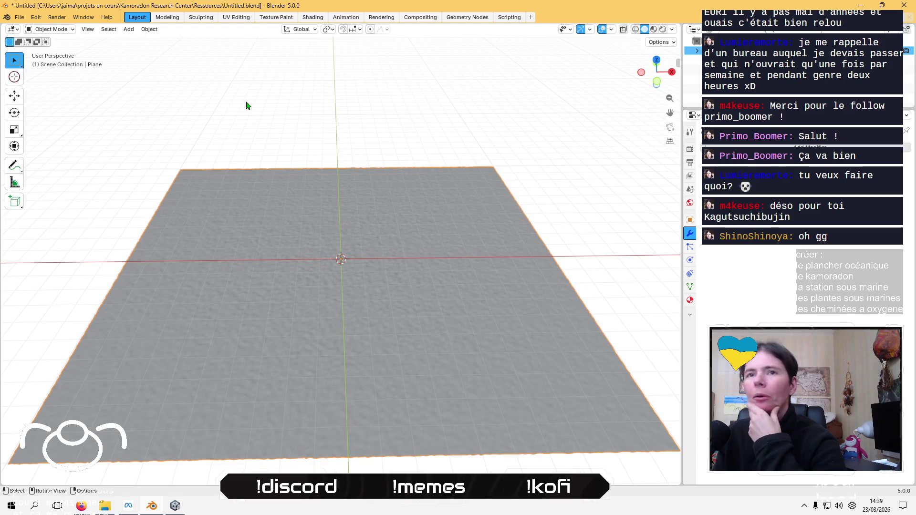
# Save Untitled.blend via File > Save and close Blender
pyautogui.click(19, 18)
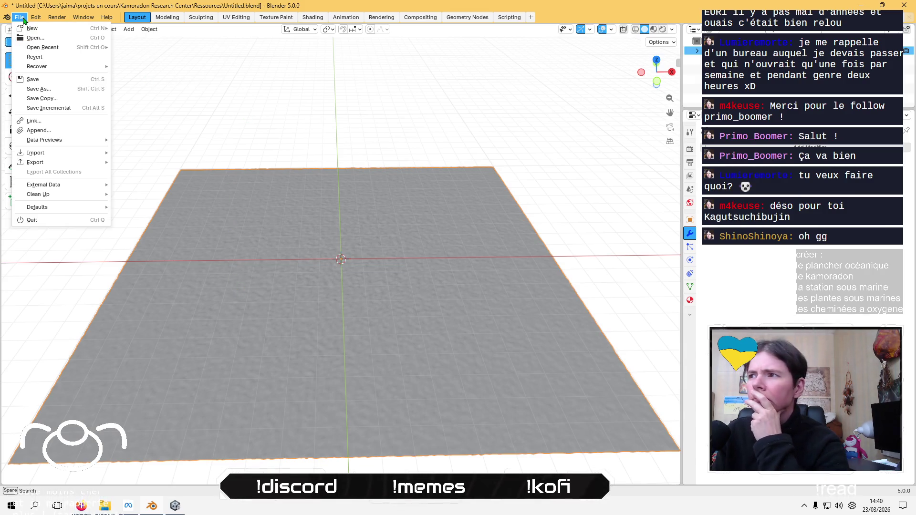
pyautogui.click(60, 79)
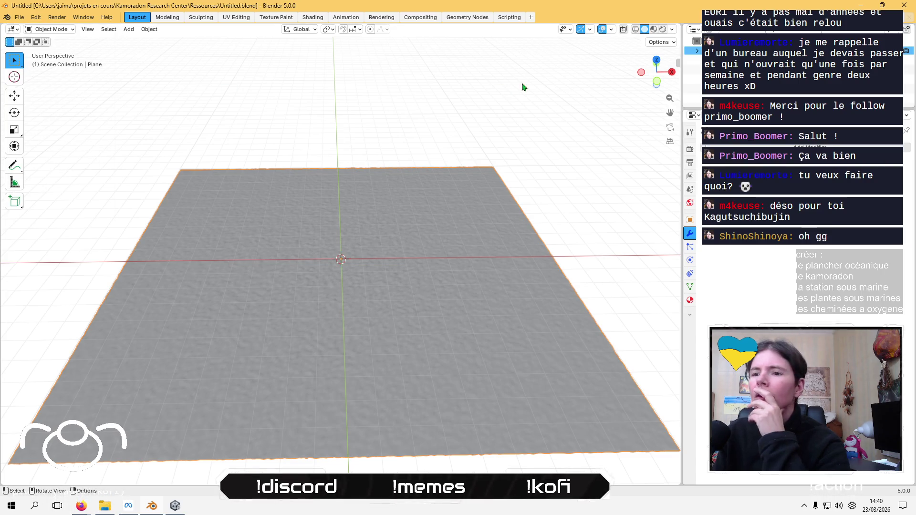
pyautogui.click(904, 5)
# In Kamoradon Research Center > Ressources, rename Untitled.blend to world.blend and open it in Blender
pyautogui.click(106, 507)
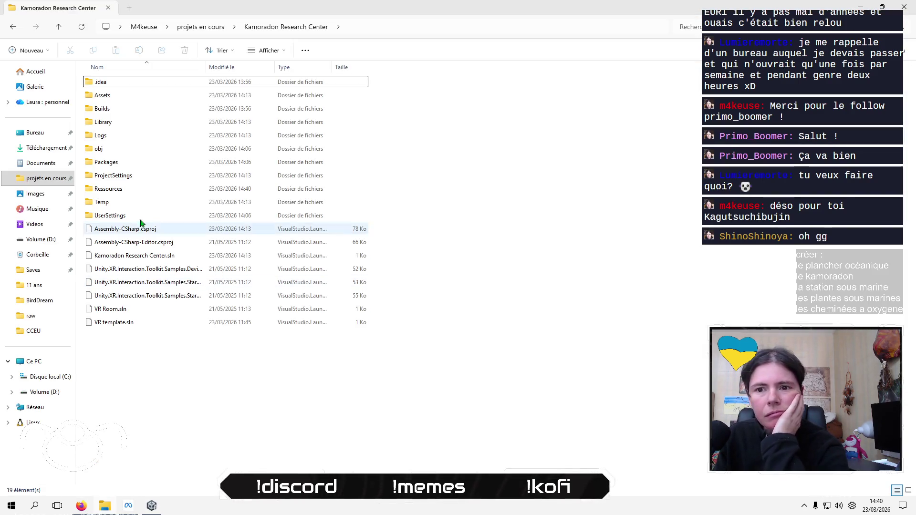
pyautogui.click(127, 188)
pyautogui.doubleClick(127, 189)
pyautogui.click(132, 83)
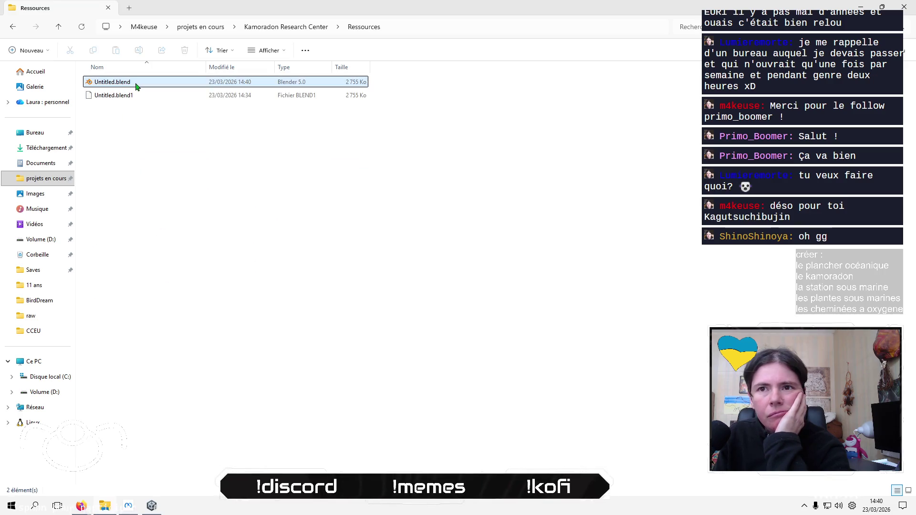
pyautogui.press('F2')
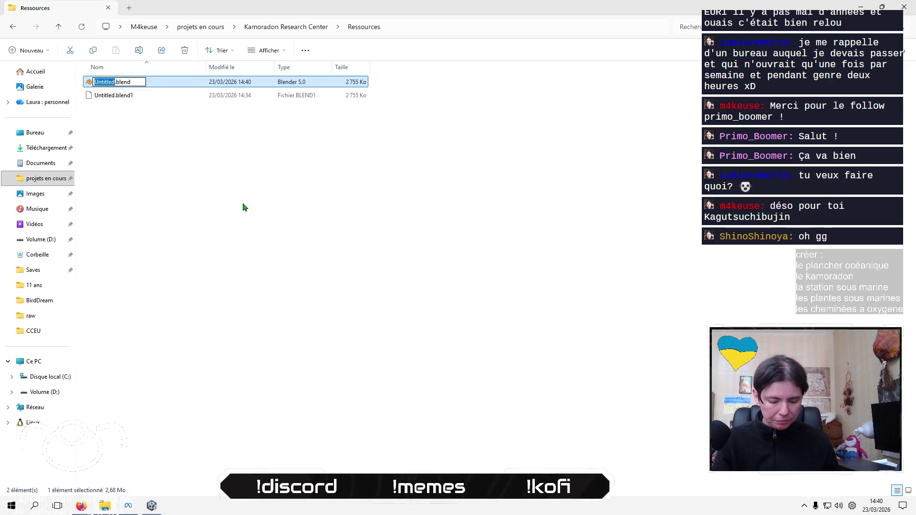
pyautogui.write('wor')
pyautogui.press('Return')
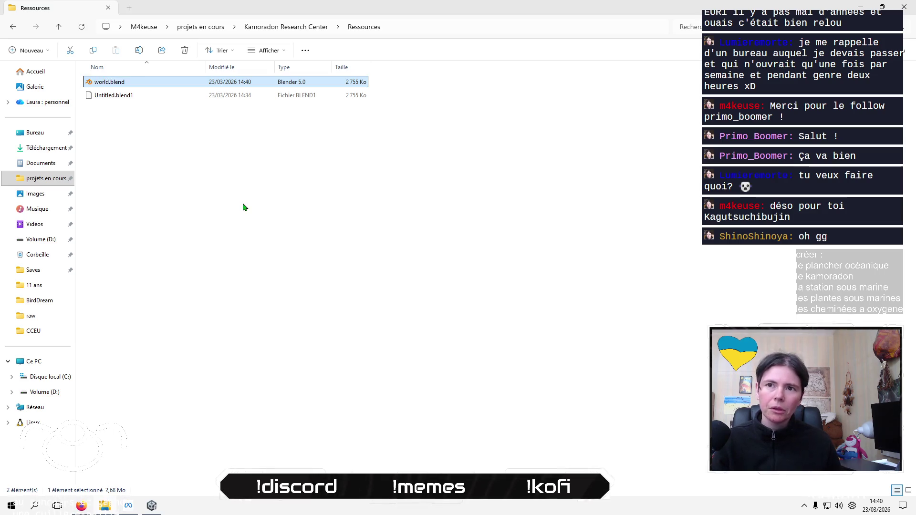
pyautogui.press('Return')
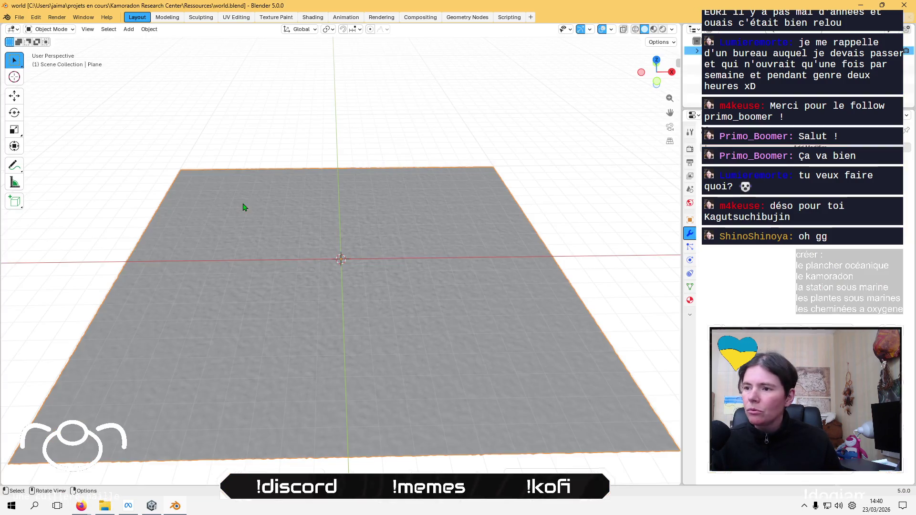
# Start an FBX export and browse to the Unity project's Assets folder
pyautogui.click(19, 17)
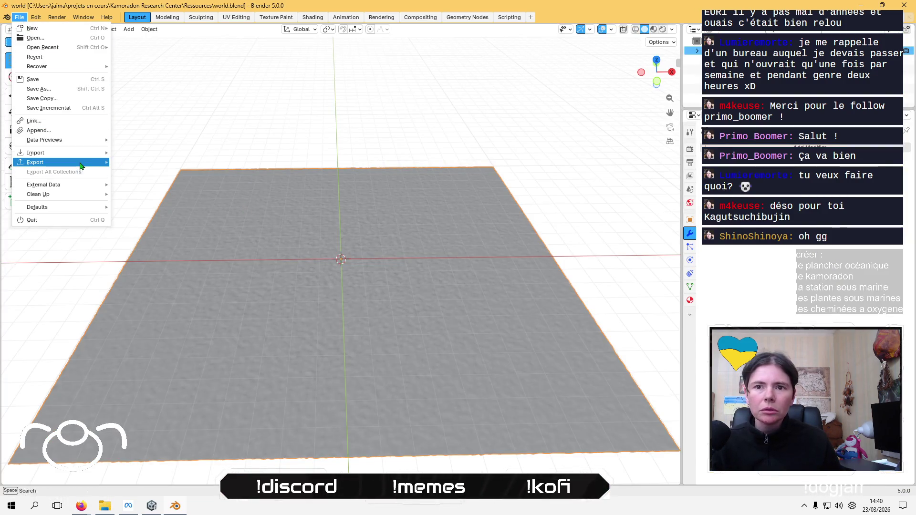
pyautogui.moveTo(96, 162)
pyautogui.click(158, 240)
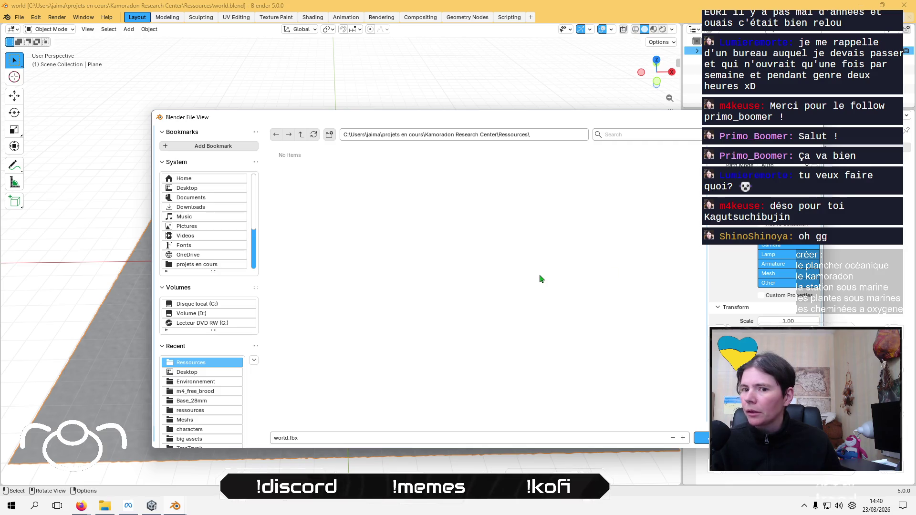
pyautogui.click(301, 135)
pyautogui.doubleClick(351, 173)
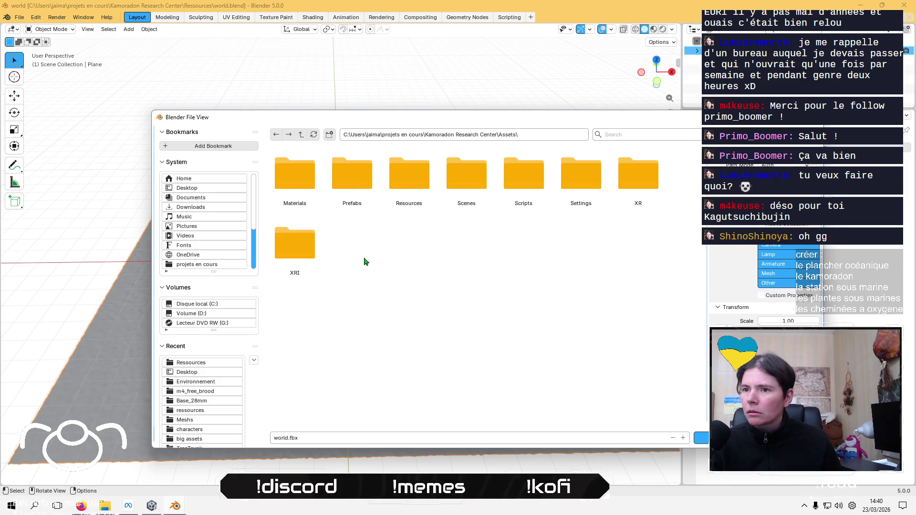
# Create a Meshs folder inside Assets and export world.fbx into it
pyautogui.rightClick(477, 258)
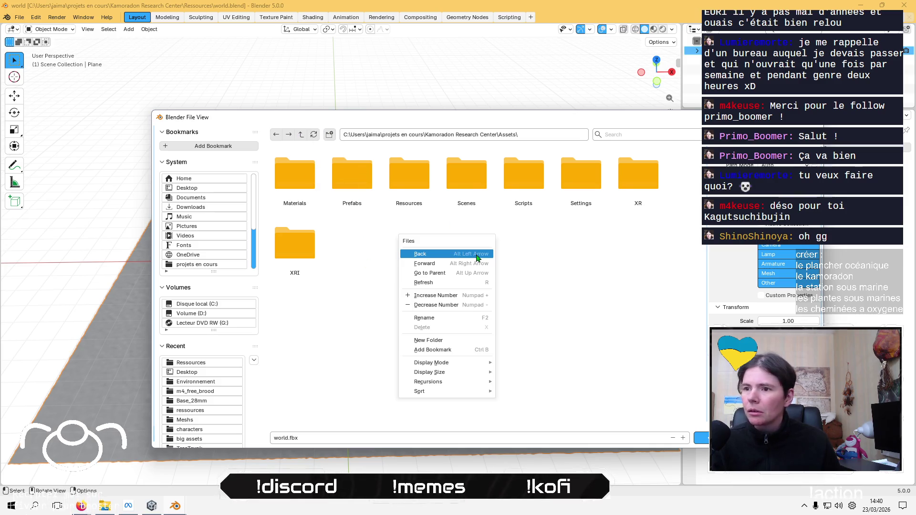
pyautogui.press('Up')
pyautogui.press('Up')
pyautogui.press('Up')
pyautogui.press('Return')
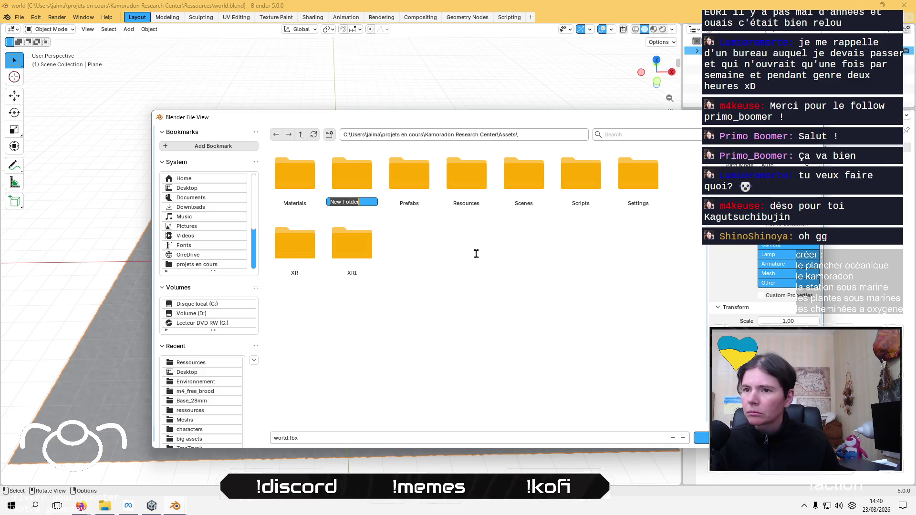
pyautogui.write('Meshs')
pyautogui.press('Return')
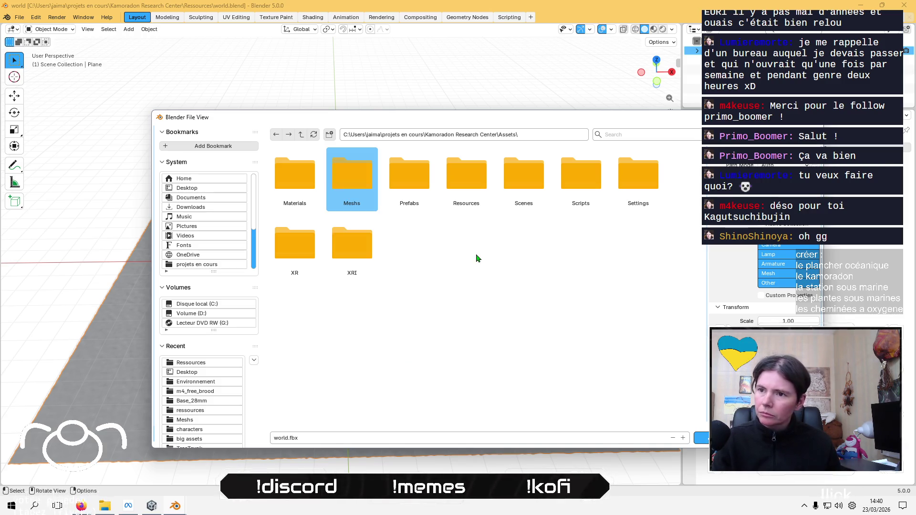
pyautogui.press('Return')
pyautogui.click(702, 437)
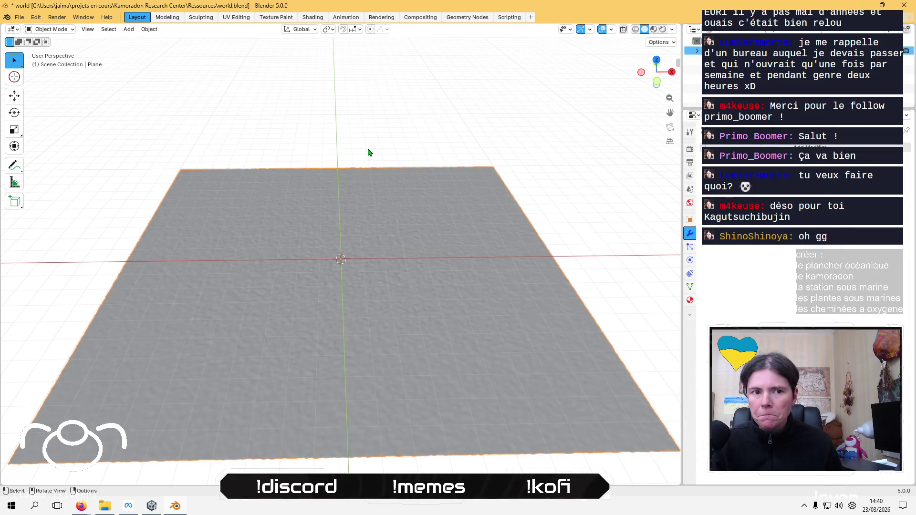
# Orbit around the displaced plane in Blender, then return to the Unity editor
pyautogui.moveTo(367, 152)
pyautogui.mouseDown(button='middle')
pyautogui.moveTo(364, 221)
pyautogui.moveTo(376, 155)
pyautogui.moveTo(358, 158)
pyautogui.mouseUp(button='middle')
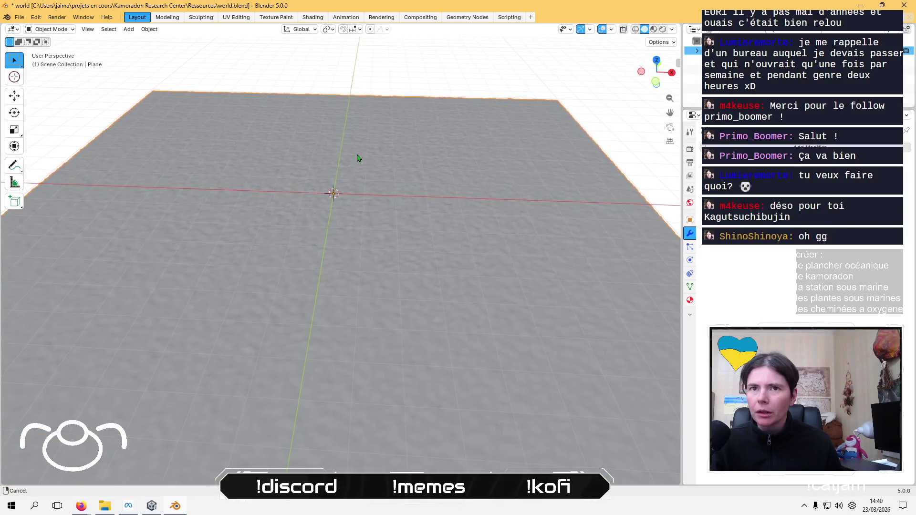
pyautogui.hotkey('alt', 'Tab')
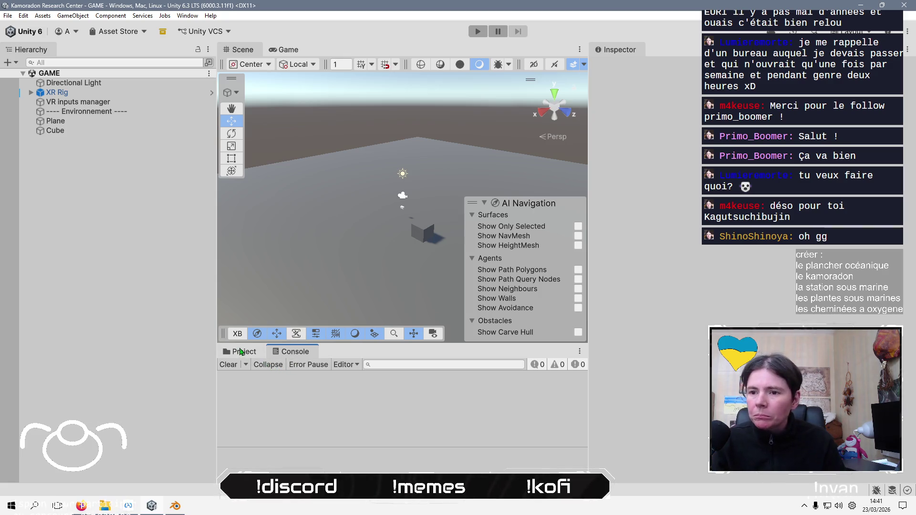
# Drag the world model from Assets/Meshs into the GAME scene
pyautogui.click(241, 352)
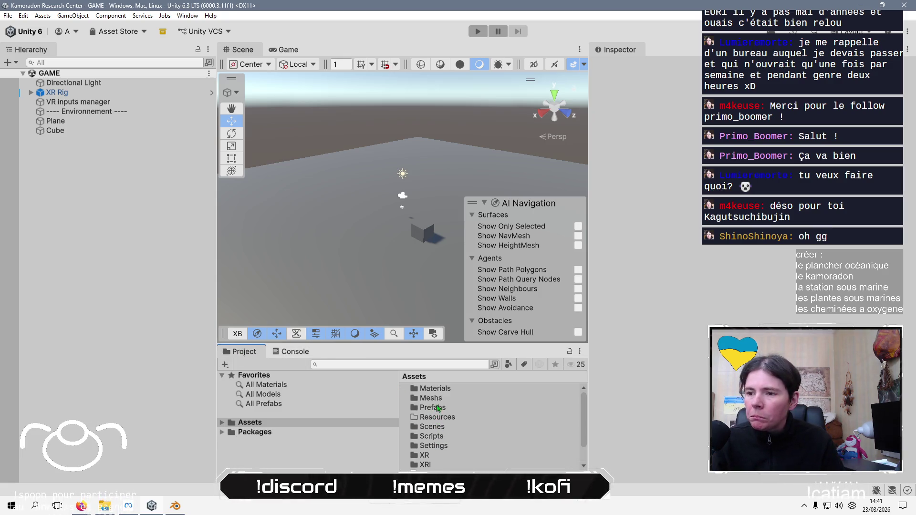
pyautogui.doubleClick(435, 398)
pyautogui.click(434, 390)
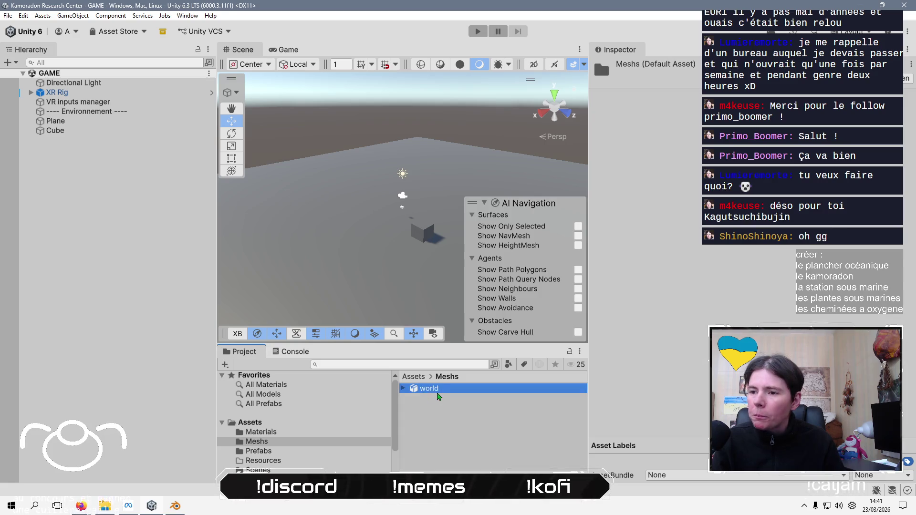
pyautogui.moveTo(438, 392); pyautogui.dragTo(347, 255)
# Delete the old Plane, move world under the cube, and show world's import settings
pyautogui.click(65, 124)
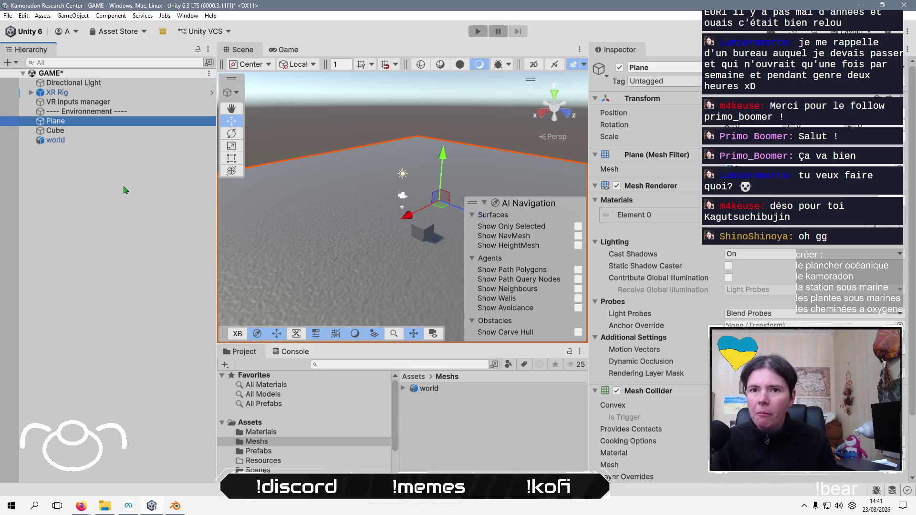
pyautogui.press('Delete')
pyautogui.click(103, 131)
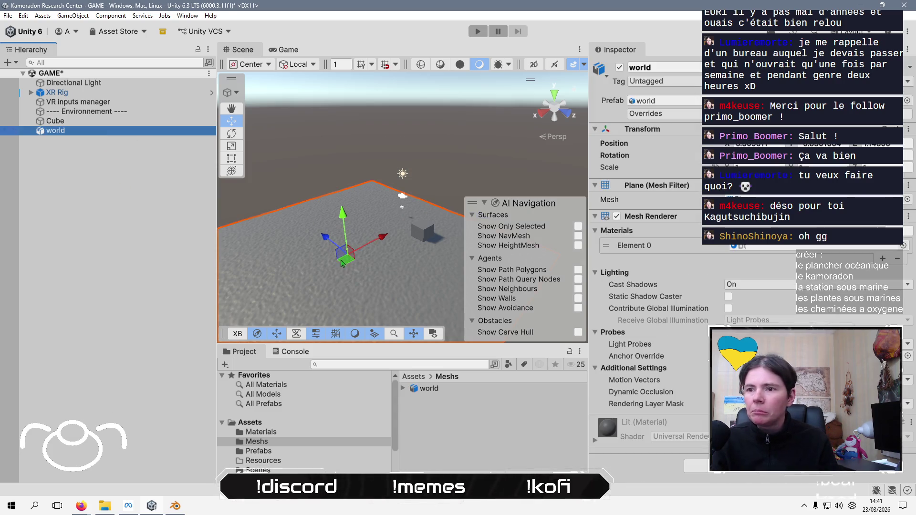
pyautogui.moveTo(341, 263); pyautogui.dragTo(418, 235)
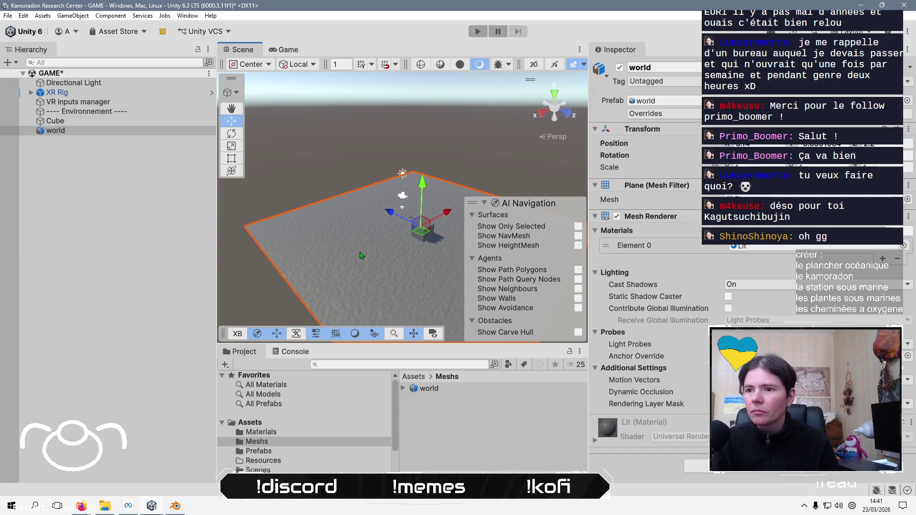
pyautogui.click(428, 388)
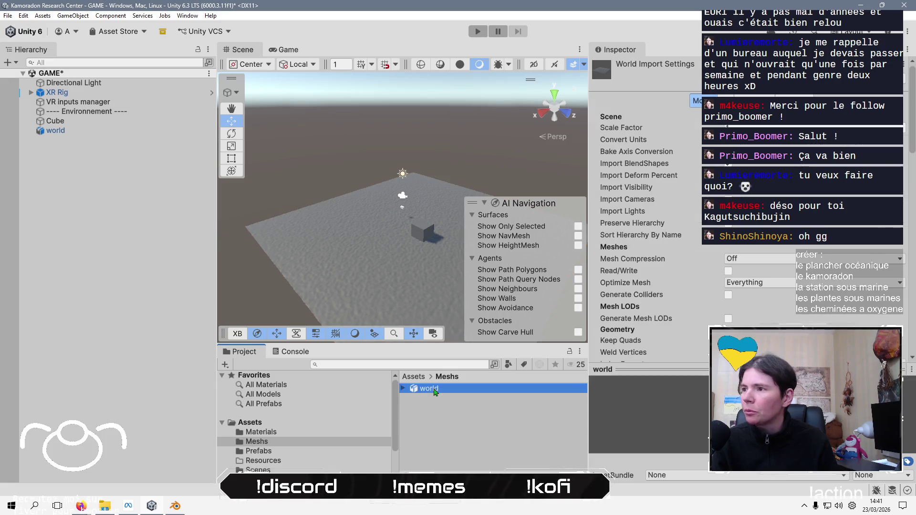
pyautogui.hotkey('alt', 'Tab')
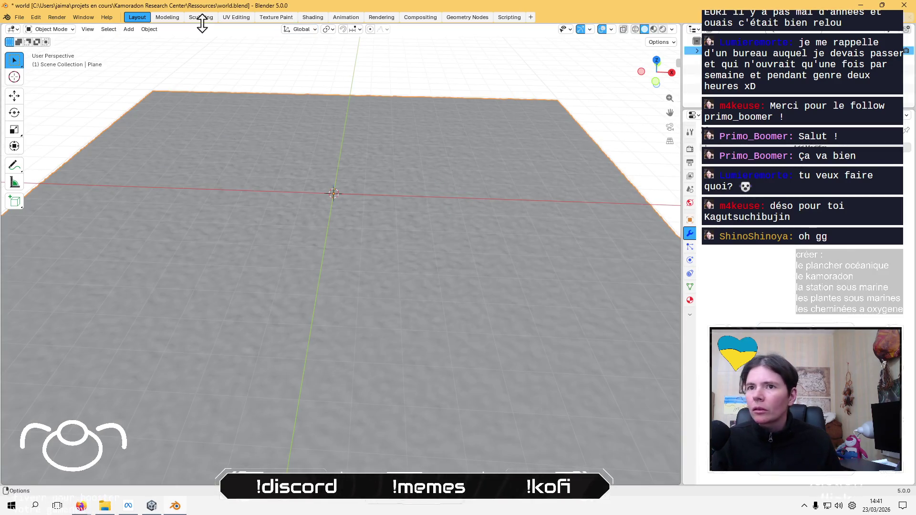
# Check the Blender plane's transform values (20 m × 20 m × 0.0643 m), then return to Unity
pyautogui.click(149, 29)
pyautogui.moveTo(174, 59)
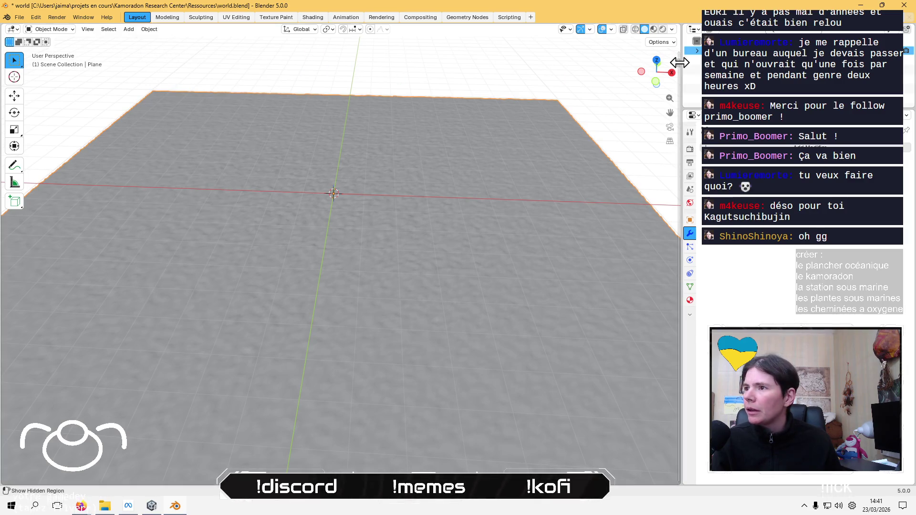
pyautogui.moveTo(679, 58); pyautogui.dragTo(533, 70)
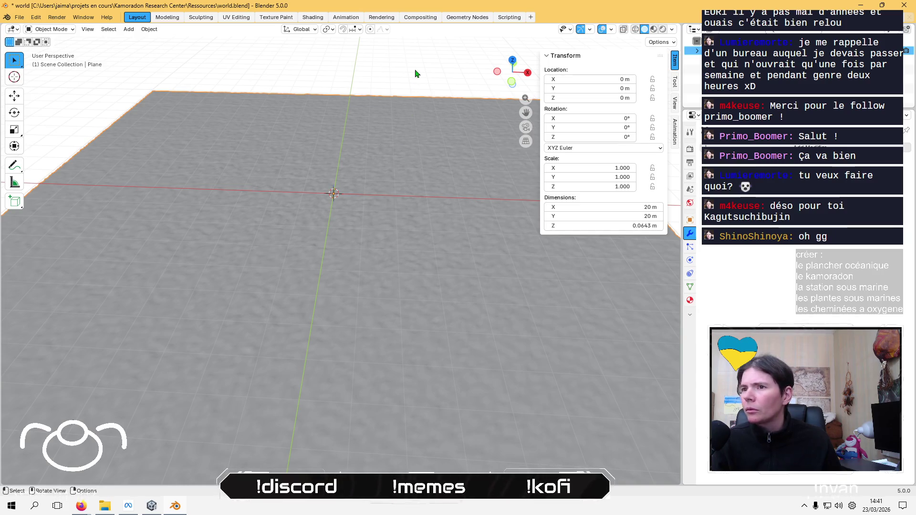
pyautogui.scroll(-5, 352, 276)
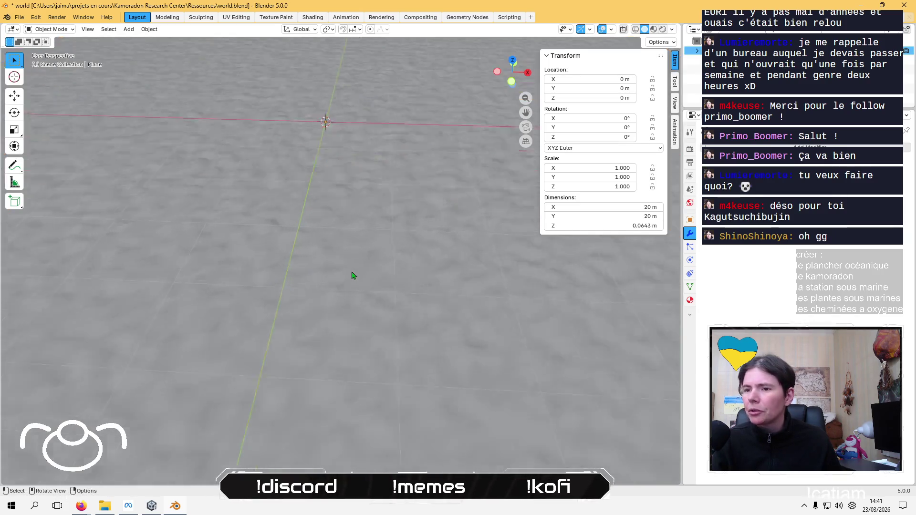
pyautogui.moveTo(353, 233)
pyautogui.mouseDown(button='middle')
pyautogui.moveTo(345, 288)
pyautogui.moveTo(353, 290)
pyautogui.mouseUp(button='middle')
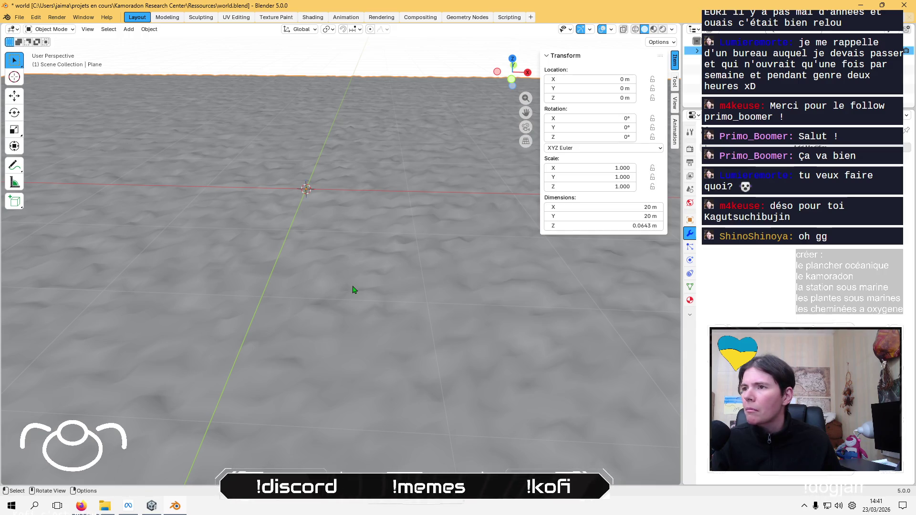
pyautogui.hotkey('alt', 'Tab')
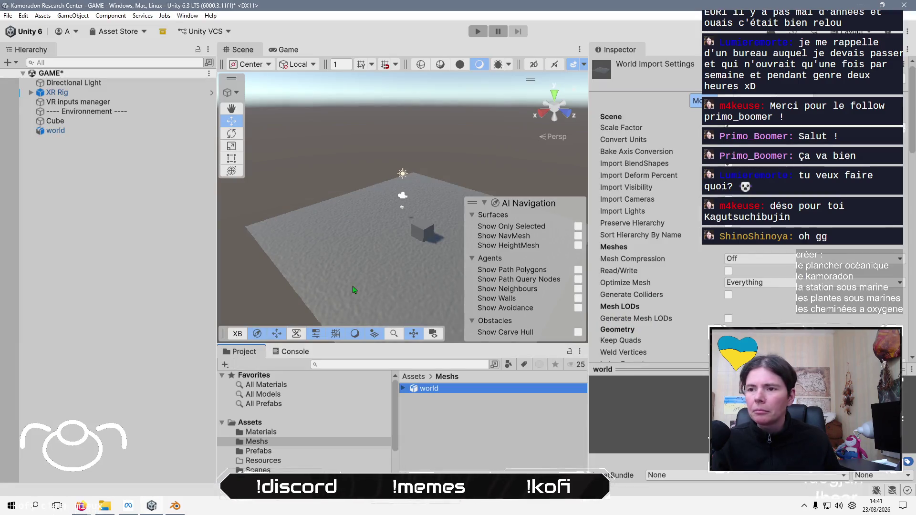
# Inspect the world object's Mesh Renderer and the world asset's import settings, then return to Blender
pyautogui.click(68, 224)
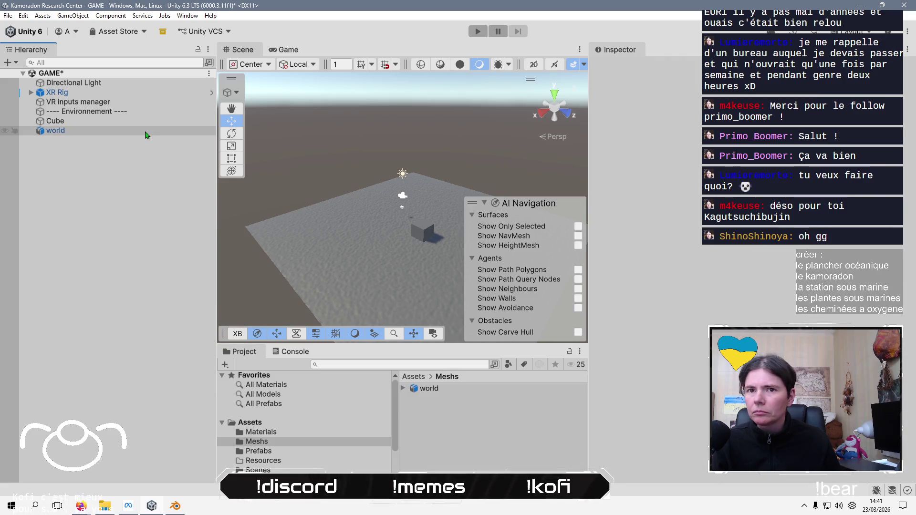
pyautogui.click(147, 135)
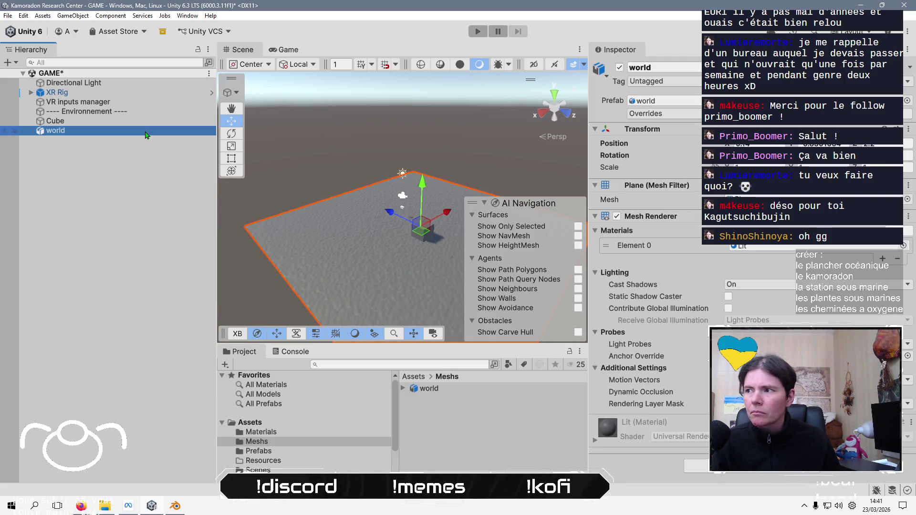
pyautogui.click(447, 391)
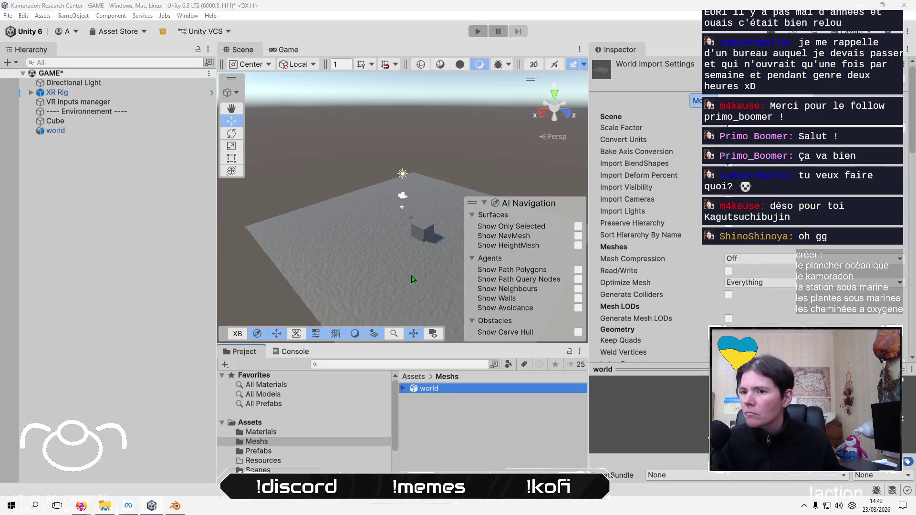
pyautogui.hotkey('alt', 'Tab')
pyautogui.scroll(-5, 427, 228)
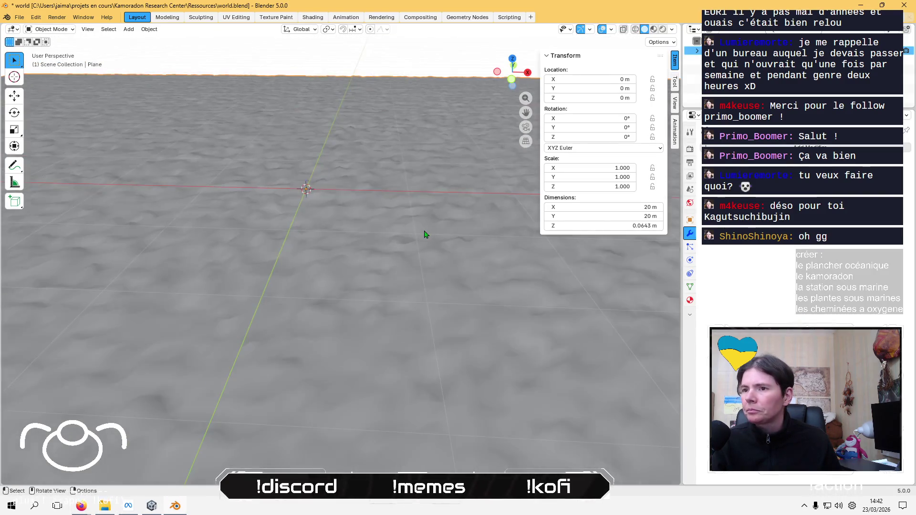
pyautogui.moveTo(404, 193)
pyautogui.mouseDown(button='middle')
pyautogui.moveTo(405, 170)
pyautogui.moveTo(405, 239)
pyautogui.moveTo(468, 184)
pyautogui.mouseUp(button='middle')
pyautogui.click(512, 66)
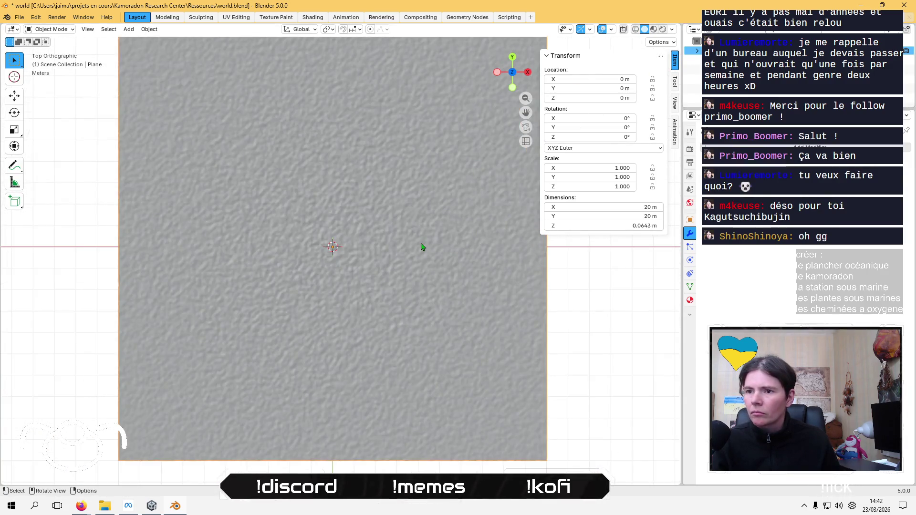
pyautogui.scroll(-5, 419, 249)
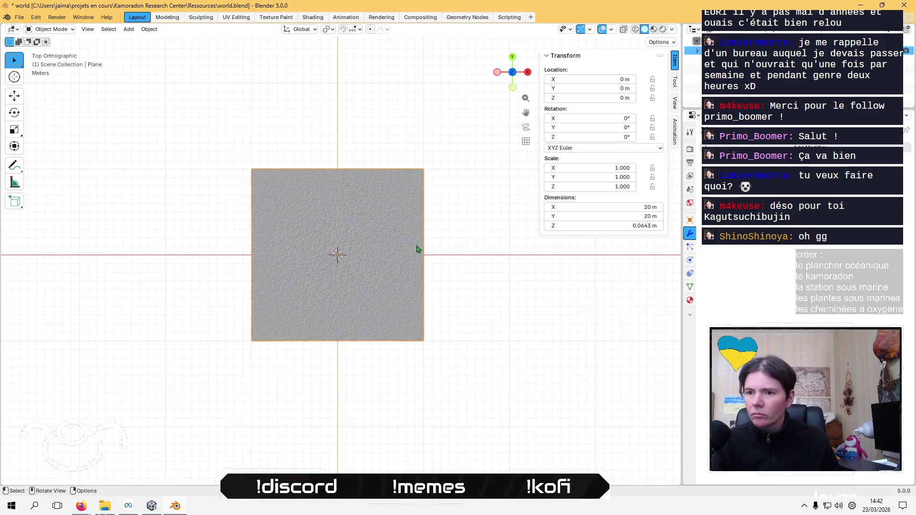
pyautogui.hotkey('ctrl', 'v')
pyautogui.scroll(3, 367, 273)
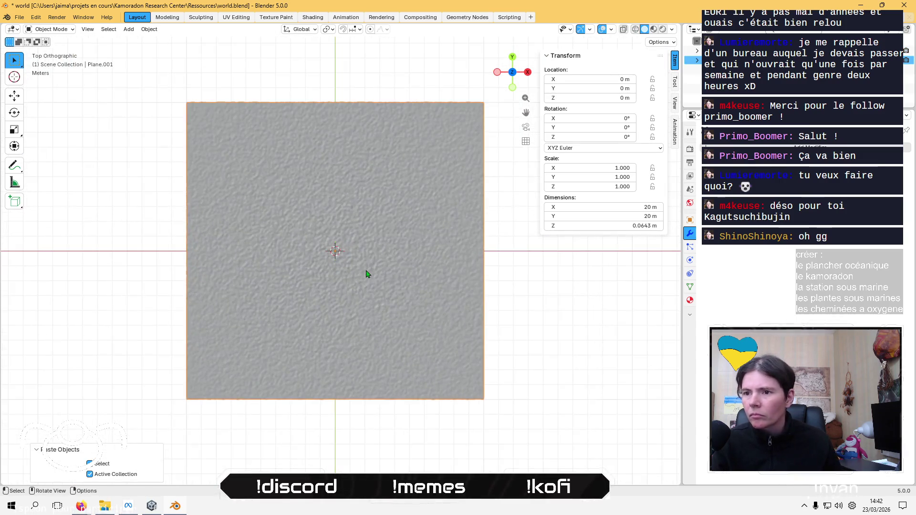
pyautogui.press('g')
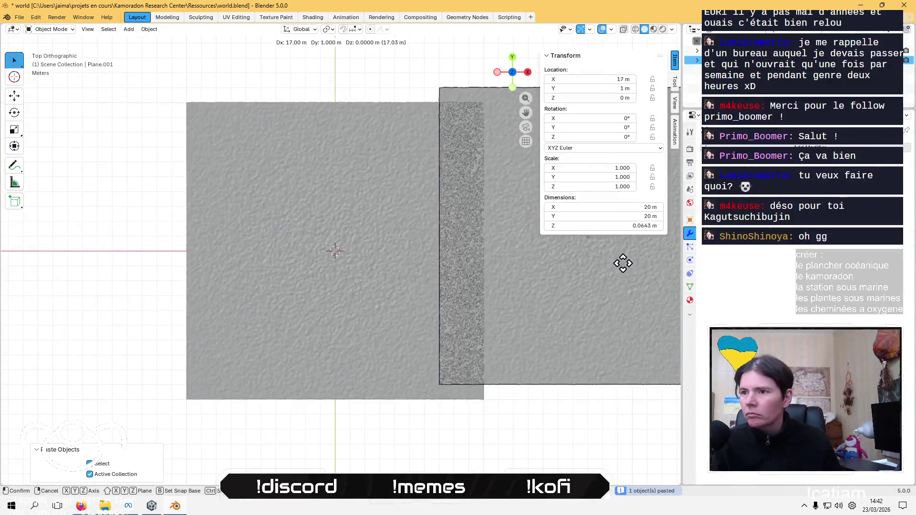
pyautogui.click(670, 272)
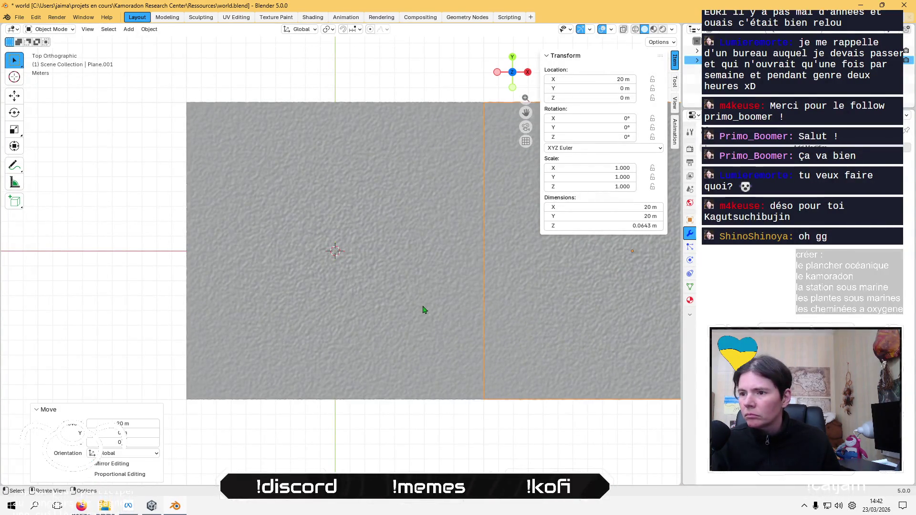
pyautogui.scroll(3, 417, 287)
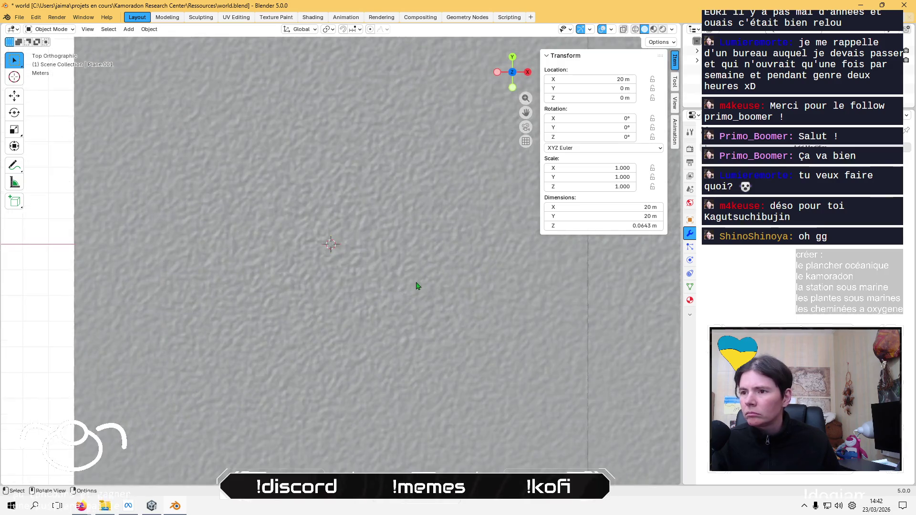
pyautogui.moveTo(414, 278); pyautogui.dragTo(416, 195, button='middle')
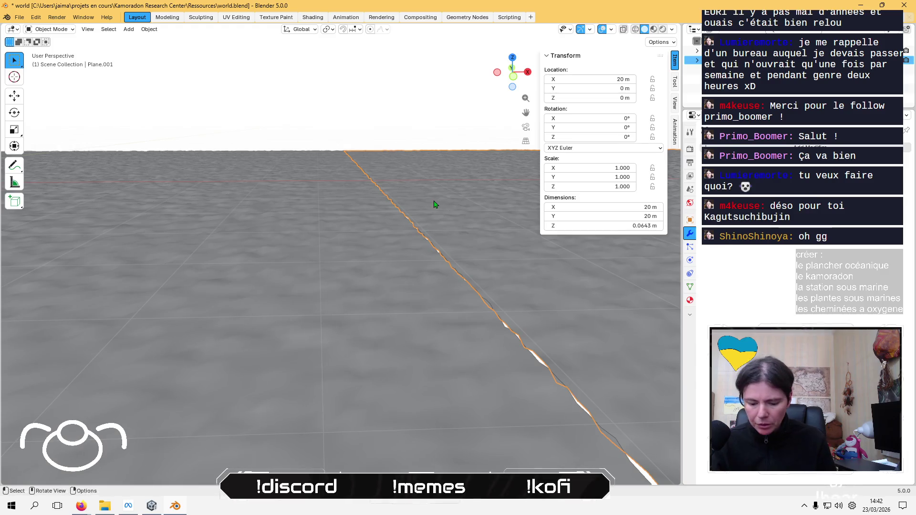
pyautogui.press('Delete')
pyautogui.click(265, 263)
pyautogui.press('KP_Decimal')
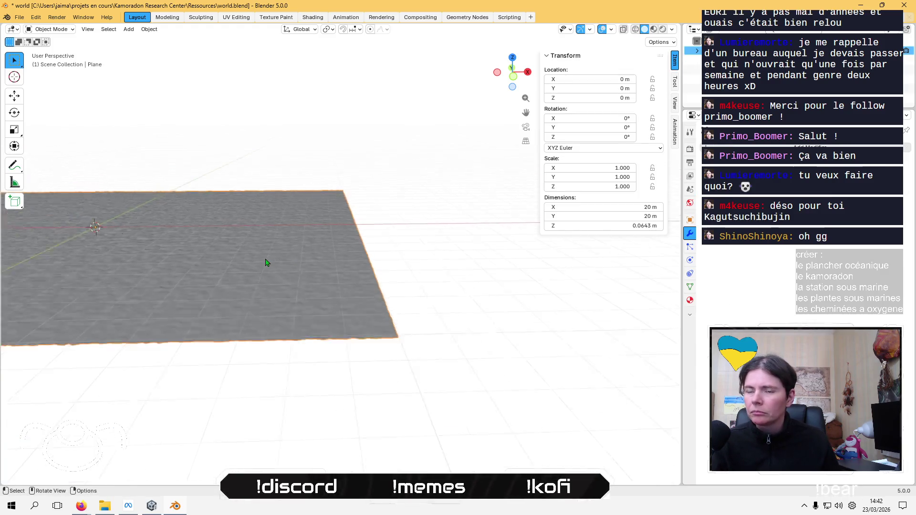
# In Edit Mode, scale all of the plane's vertices up by a factor of 10
pyautogui.moveTo(265, 262)
pyautogui.mouseDown(button='middle')
pyautogui.moveTo(256, 297)
pyautogui.moveTo(419, 389)
pyautogui.moveTo(415, 272)
pyautogui.moveTo(387, 320)
pyautogui.moveTo(394, 292)
pyautogui.moveTo(382, 300)
pyautogui.moveTo(370, 276)
pyautogui.moveTo(373, 339)
pyautogui.mouseUp(button='middle')
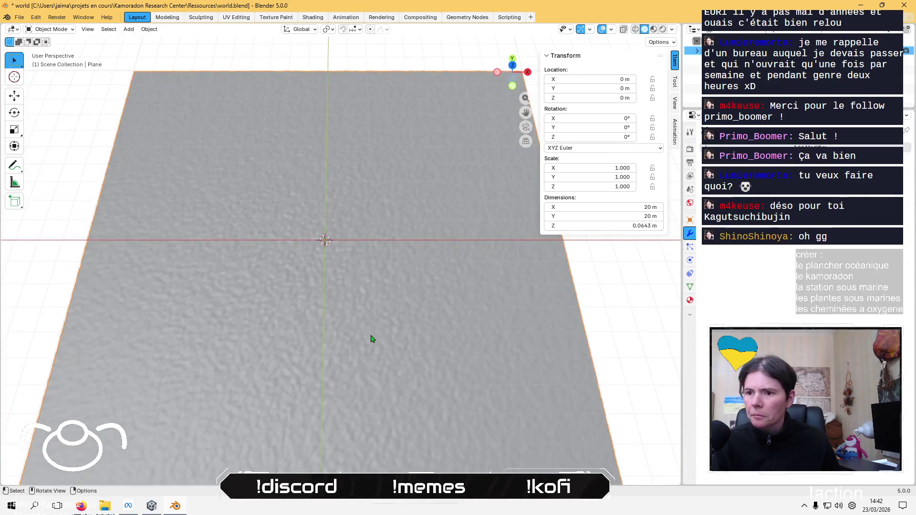
pyautogui.press('Tab')
pyautogui.scroll(4, 372, 337)
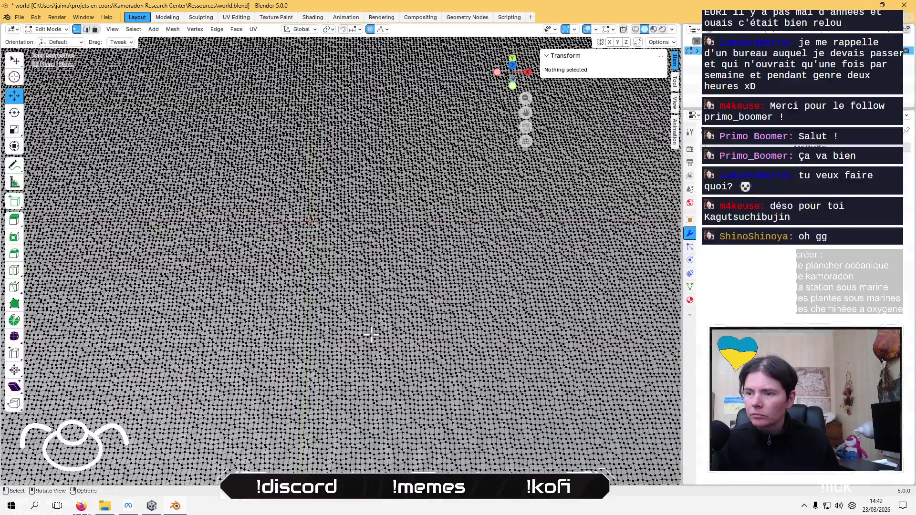
pyautogui.scroll(-8, 371, 335)
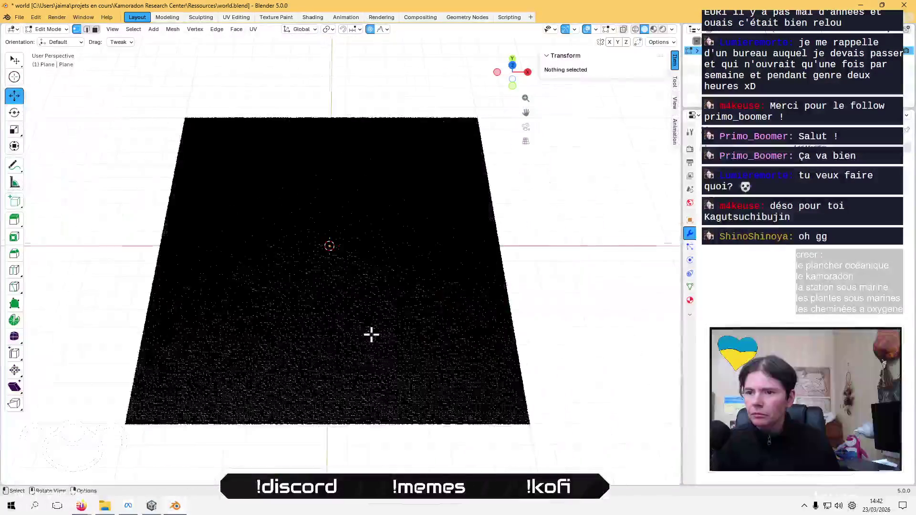
pyautogui.press('a')
pyautogui.press('s')
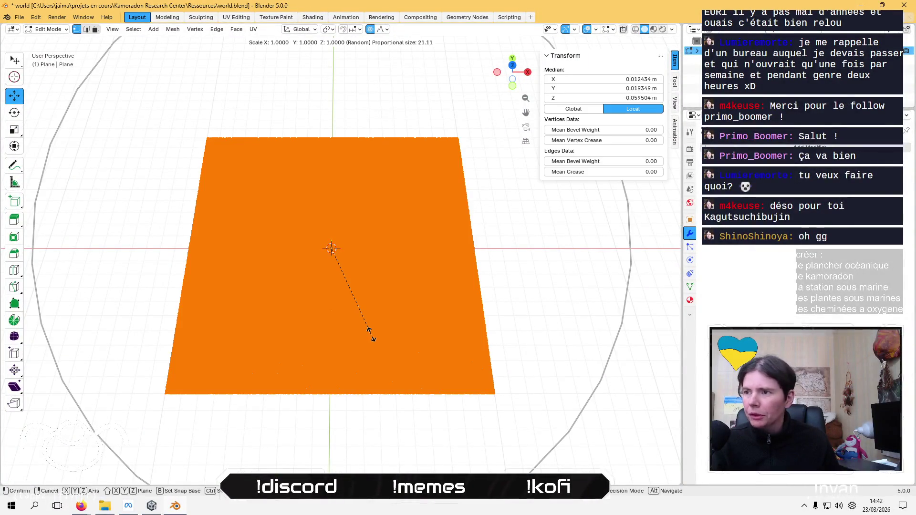
pyautogui.write('10')
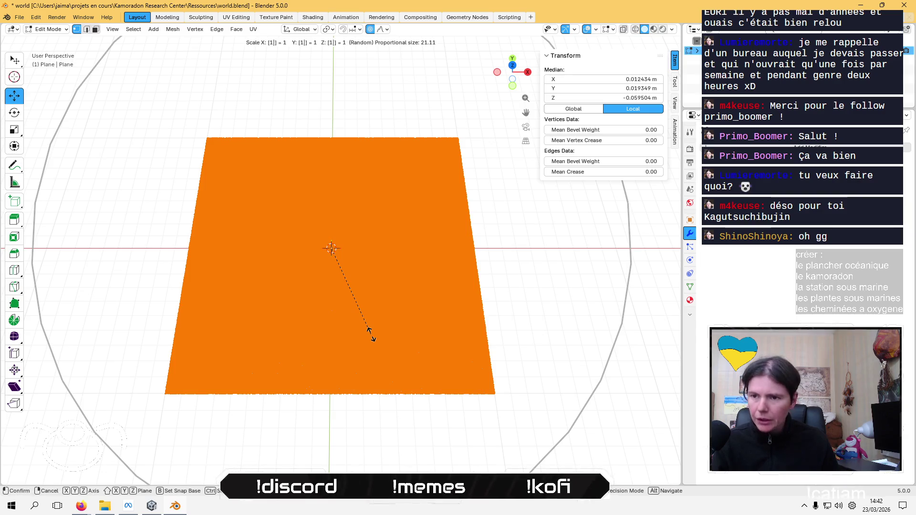
pyautogui.press('Return')
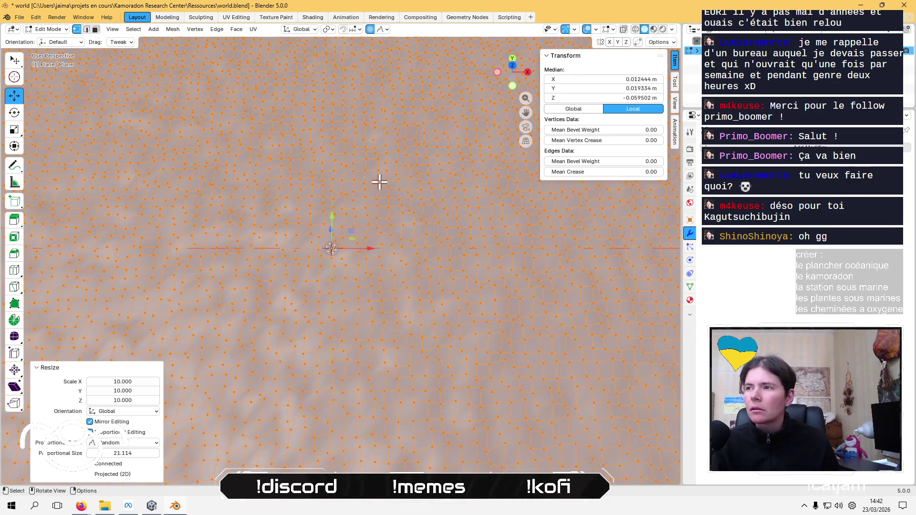
pyautogui.click(176, 30)
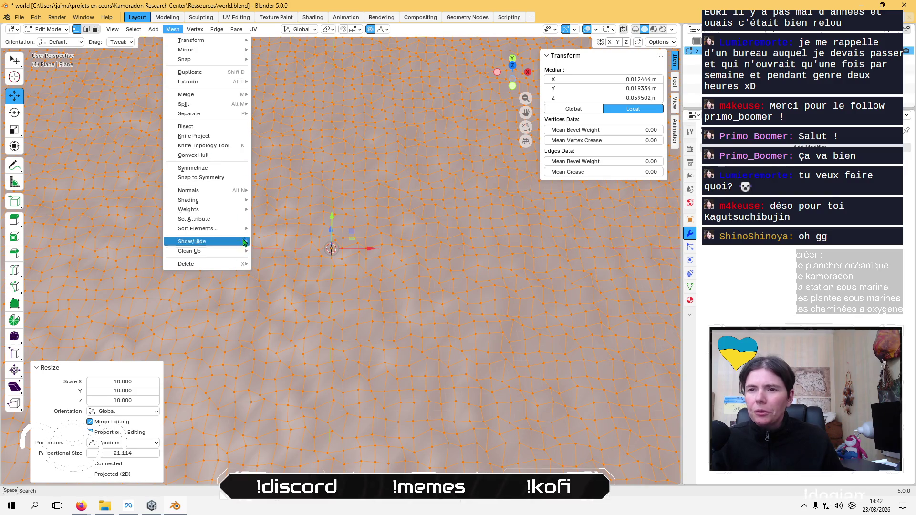
pyautogui.press('Escape')
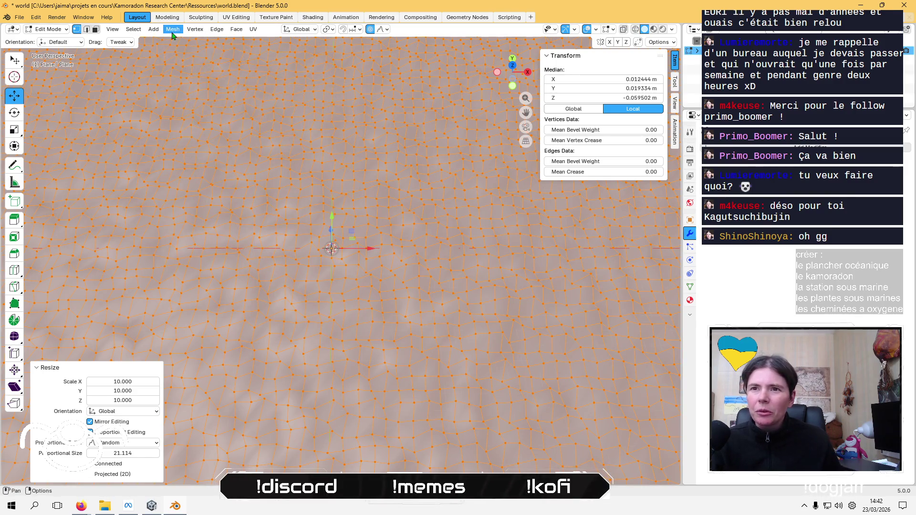
# Back in Object Mode, apply the plane's scale so it reads 1.000
pyautogui.press('Tab')
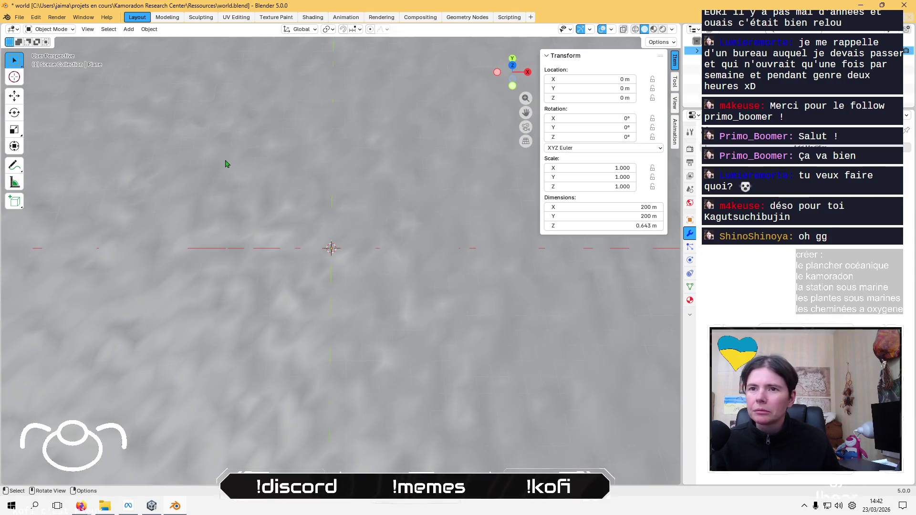
pyautogui.click(149, 29)
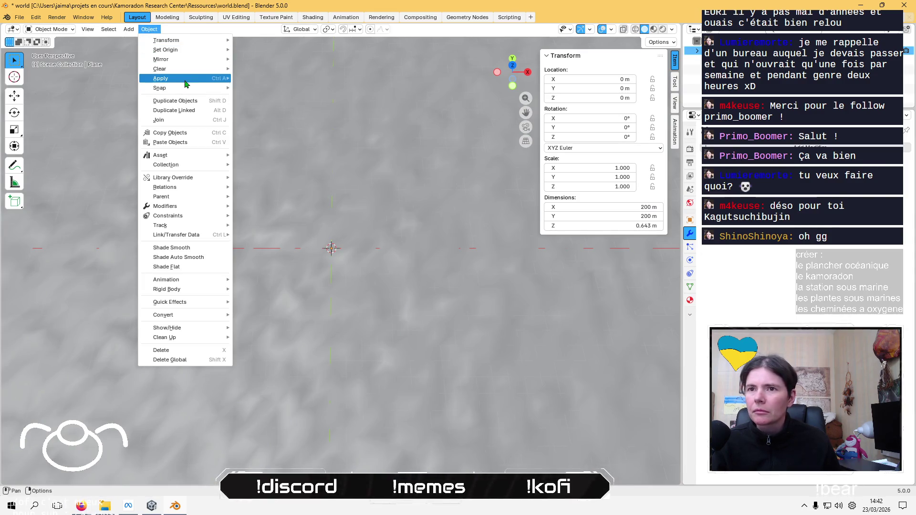
pyautogui.moveTo(190, 82)
pyautogui.click(292, 97)
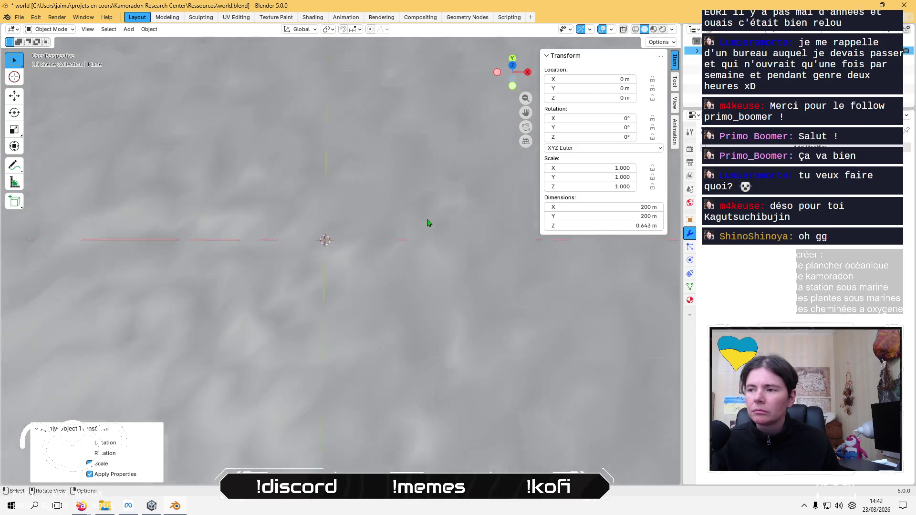
pyautogui.press('KP_Decimal')
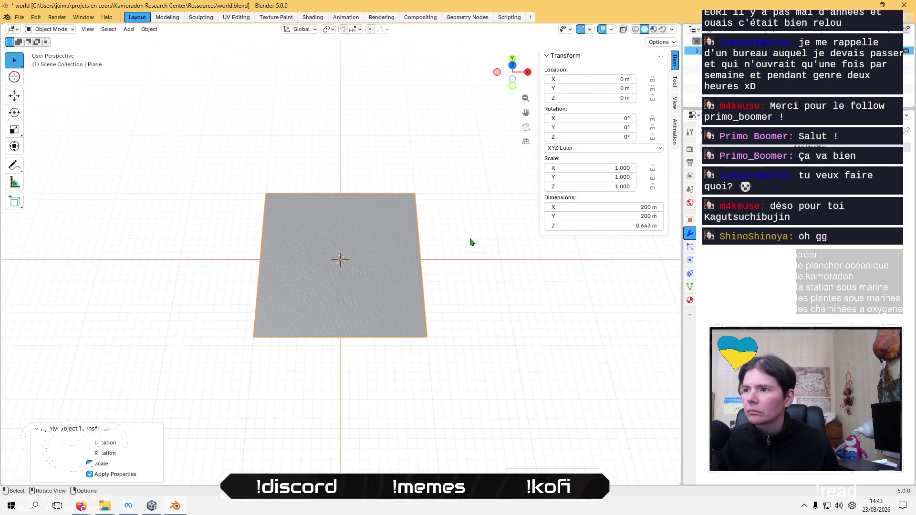
pyautogui.scroll(1, 316, 256)
pyautogui.scroll(3, 316, 256)
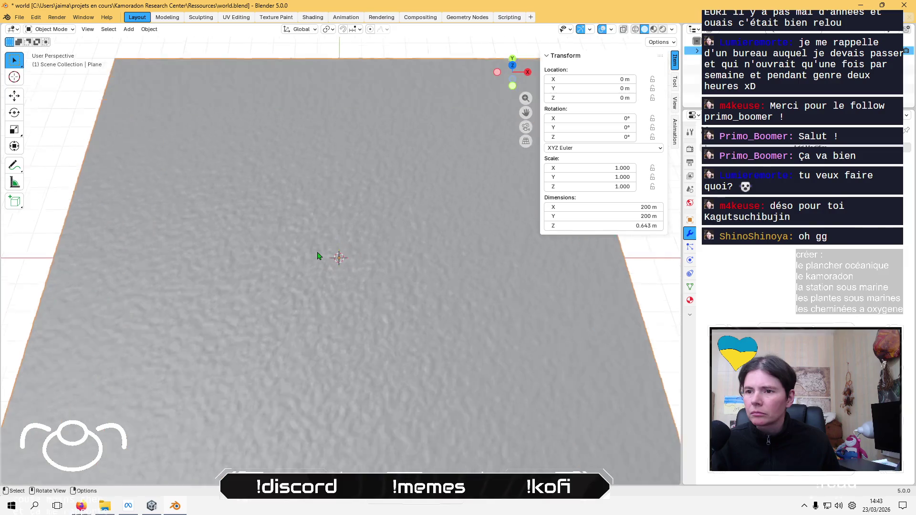
# Re-export the enlarged seafloor as FBX, overwriting world.fbx in Meshs, then return to Unity
pyautogui.moveTo(317, 256); pyautogui.dragTo(328, 147, button='middle')
pyautogui.scroll(3, 327, 167)
pyautogui.scroll(1, 326, 149)
pyautogui.scroll(2, 327, 149)
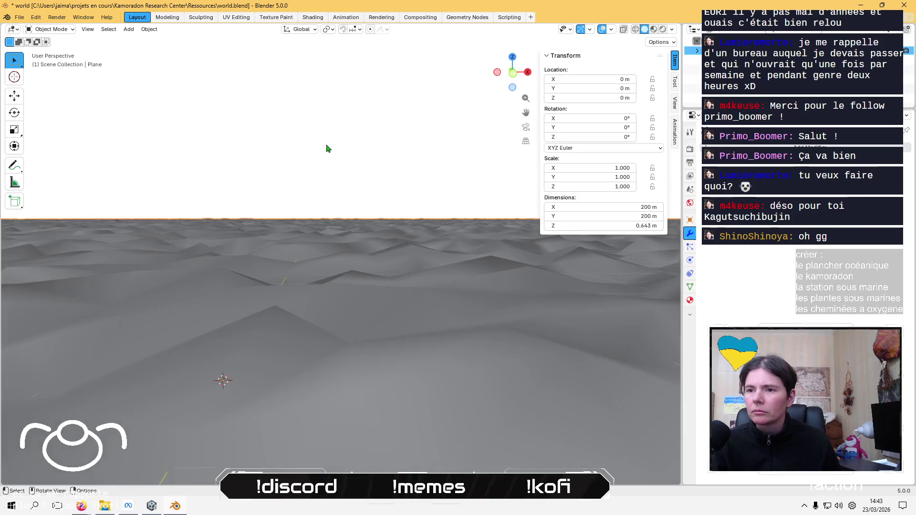
pyautogui.click(20, 18)
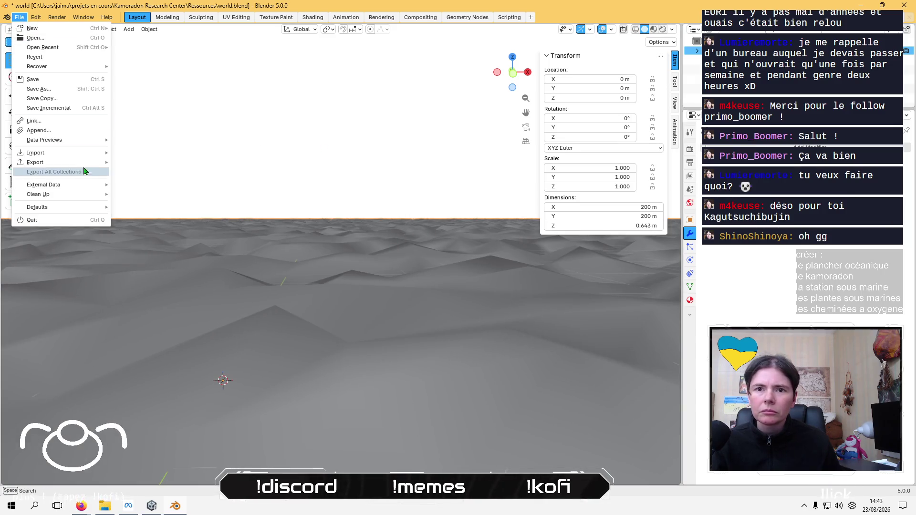
pyautogui.moveTo(57, 162)
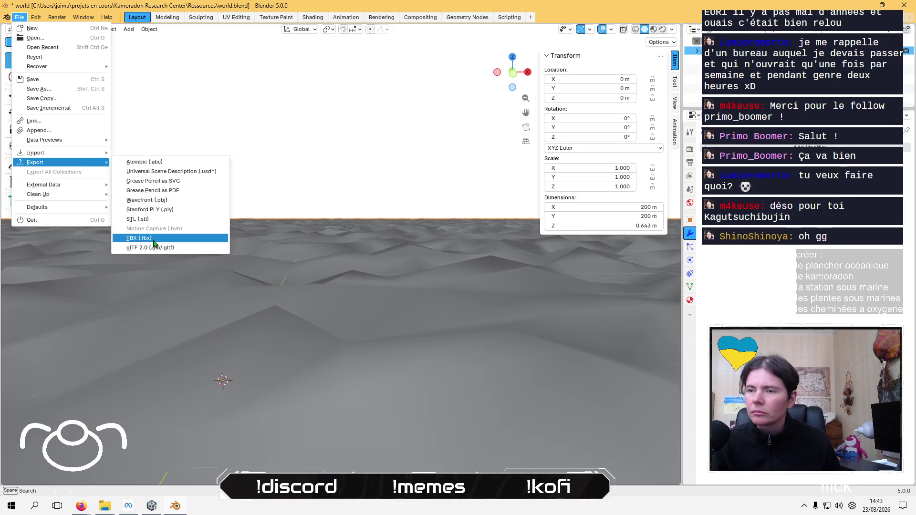
pyautogui.click(155, 239)
pyautogui.press('Return')
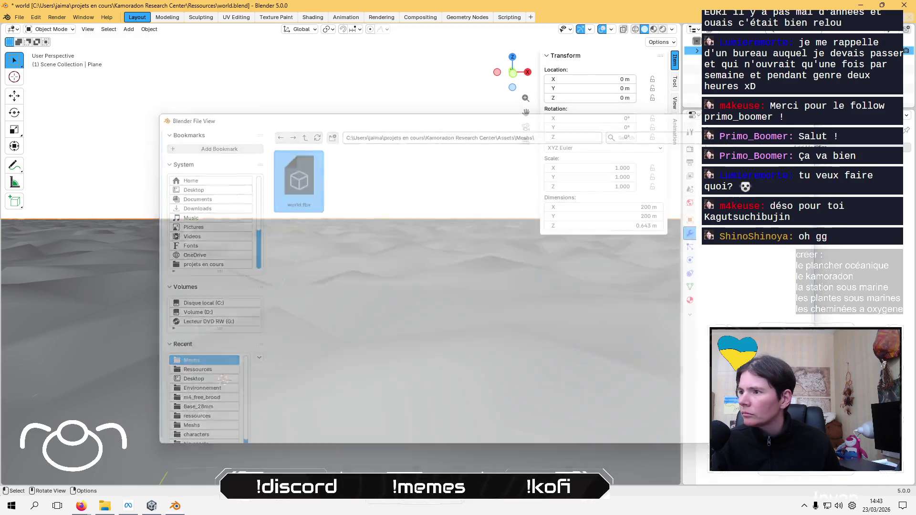
pyautogui.hotkey('alt', 'Tab')
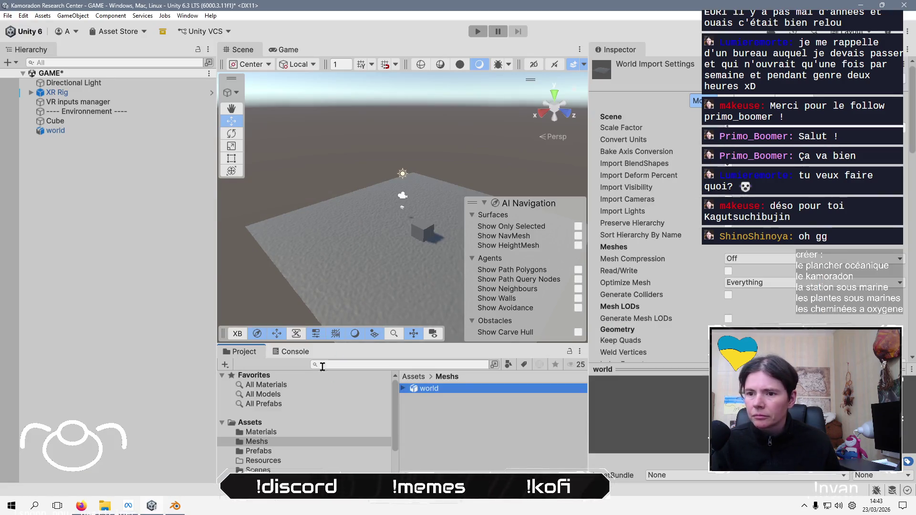
# Let Unity reimport world.fbx, then orbit, pan and zoom to inspect the enlarged wavy seafloor
pyautogui.click(447, 428)
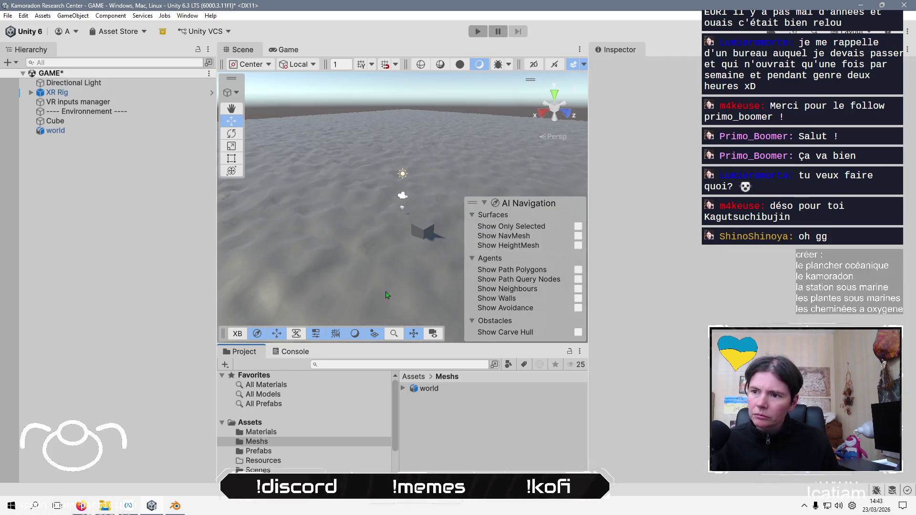
pyautogui.moveTo(382, 188)
pyautogui.keyDown('alt'); pyautogui.mouseDown()
pyautogui.moveTo(381, 204)
pyautogui.moveTo(417, 127)
pyautogui.moveTo(251, 202)
pyautogui.moveTo(383, 156)
pyautogui.mouseUp(); pyautogui.keyUp('alt')
pyautogui.moveTo(383, 156)
pyautogui.mouseDown(button='middle')
pyautogui.moveTo(315, 168)
pyautogui.moveTo(317, 185)
pyautogui.moveTo(377, 158)
pyautogui.mouseUp(button='middle')
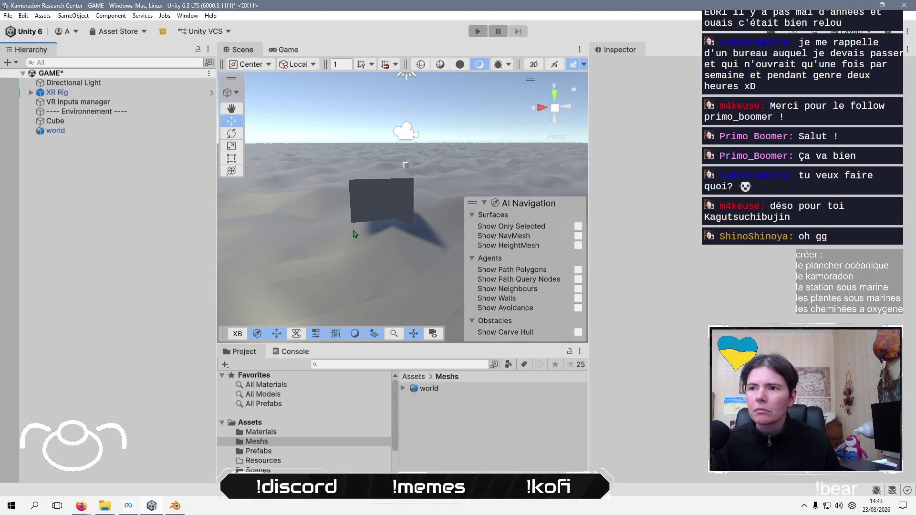
pyautogui.scroll(-8, 353, 235)
pyautogui.keyDown('alt'); pyautogui.moveTo(353, 234); pyautogui.dragTo(353, 260); pyautogui.keyUp('alt')
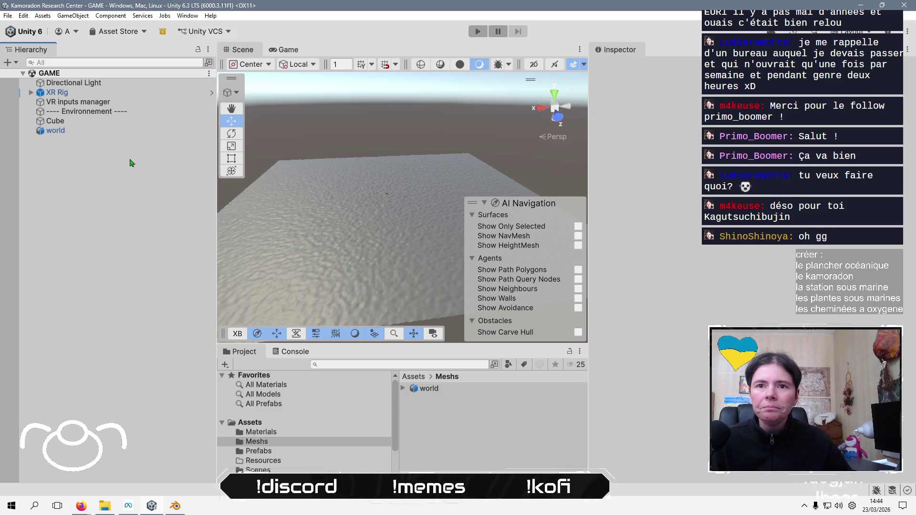
# Select Main Camera under XR Rig > Camera Offset in the Hierarchy
pyautogui.click(31, 93)
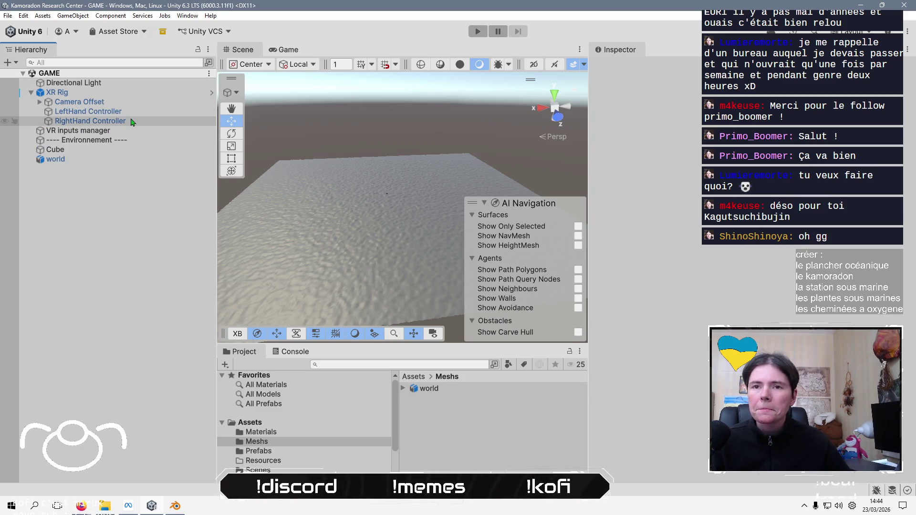
pyautogui.click(15, 62)
pyautogui.click(158, 312)
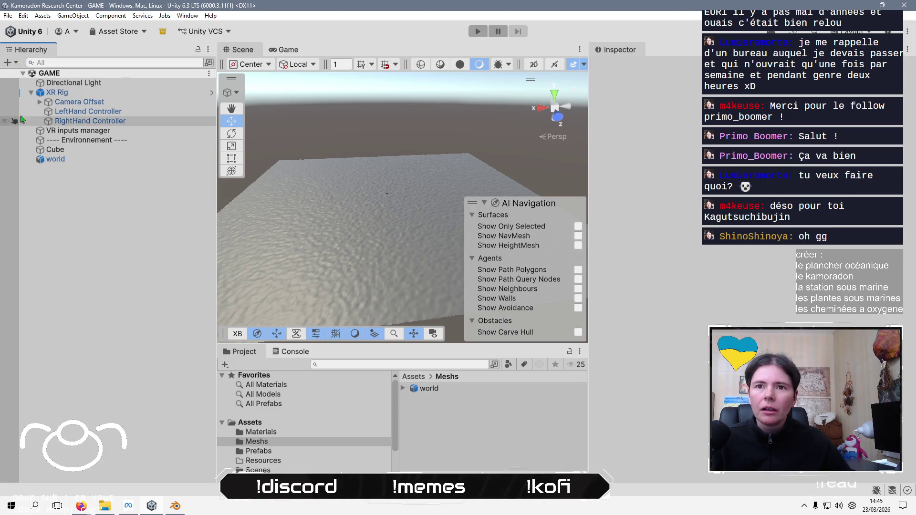
pyautogui.click(71, 102)
pyautogui.press('Right')
pyautogui.click(76, 111)
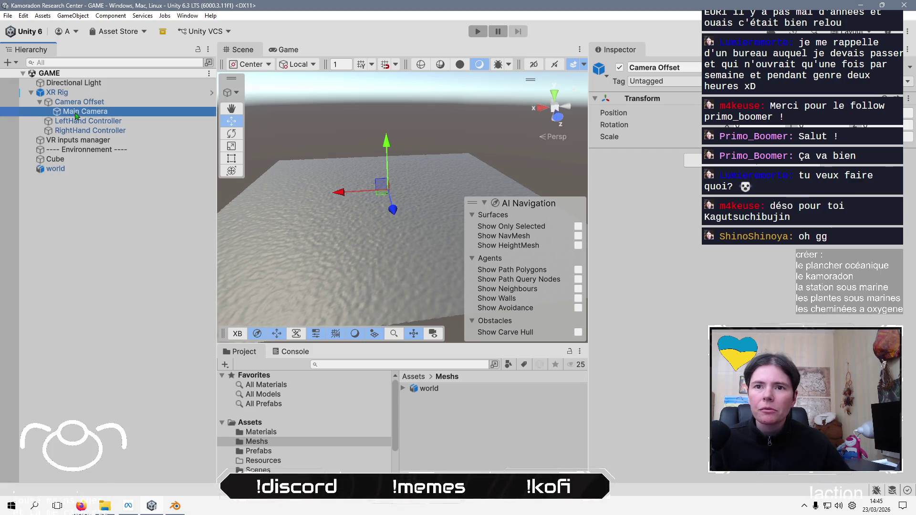
# Dock the Game view beneath the Scene view
pyautogui.click(289, 50)
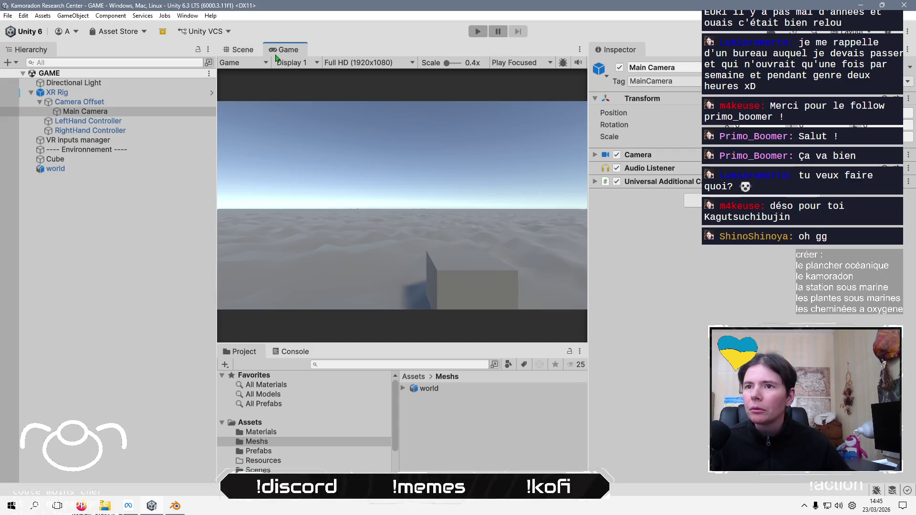
pyautogui.moveTo(276, 51)
pyautogui.mouseDown()
pyautogui.moveTo(343, 122)
pyautogui.moveTo(565, 247)
pyautogui.mouseUp()
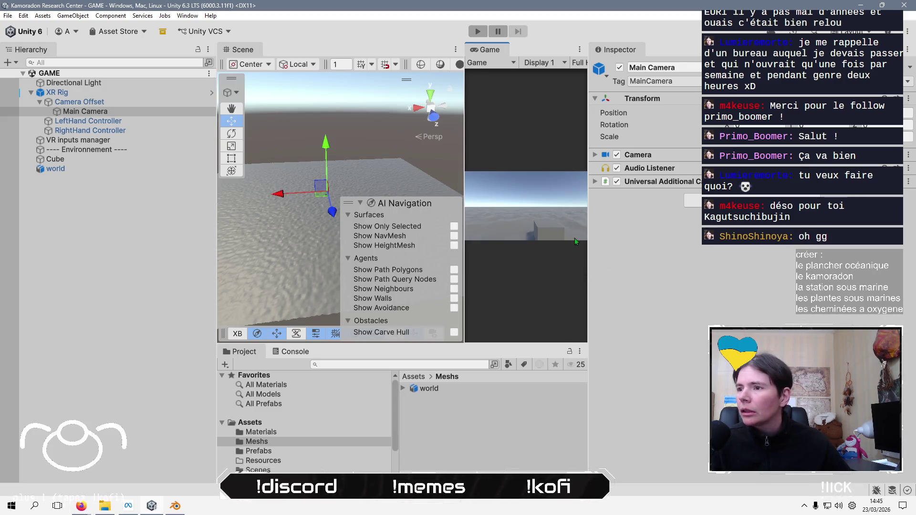
pyautogui.moveTo(588, 221); pyautogui.dragTo(635, 221)
pyautogui.moveTo(496, 179)
pyautogui.mouseDown()
pyautogui.moveTo(368, 180)
pyautogui.moveTo(436, 177)
pyautogui.mouseUp()
pyautogui.moveTo(459, 49)
pyautogui.mouseDown()
pyautogui.moveTo(455, 239)
pyautogui.moveTo(447, 128)
pyautogui.mouseUp()
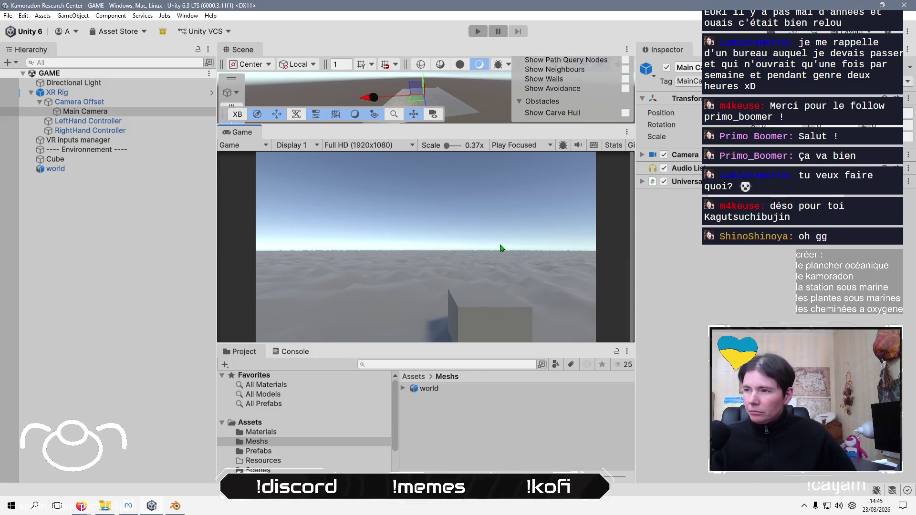
# Set the Main Camera's Background Type to Solid Color, then switch to the kamoradon image results in Firefox
pyautogui.click(642, 155)
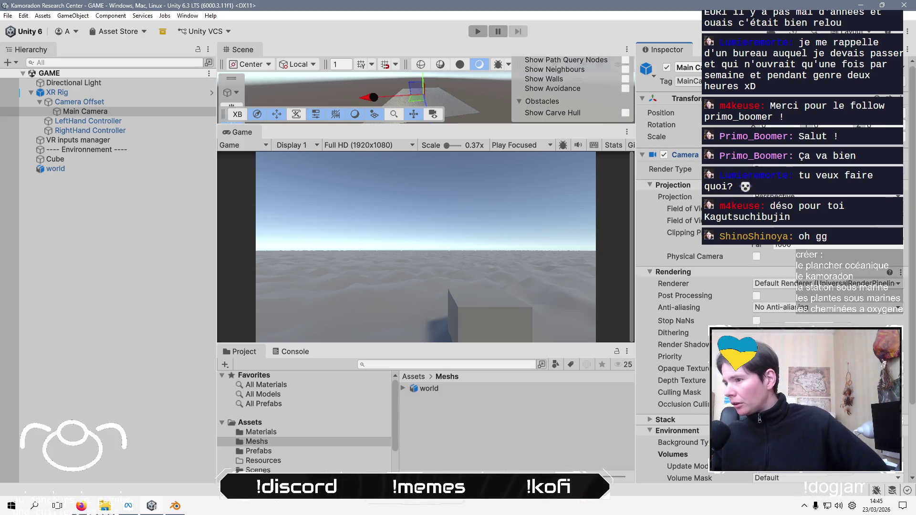
pyautogui.scroll(-3, 650, 190)
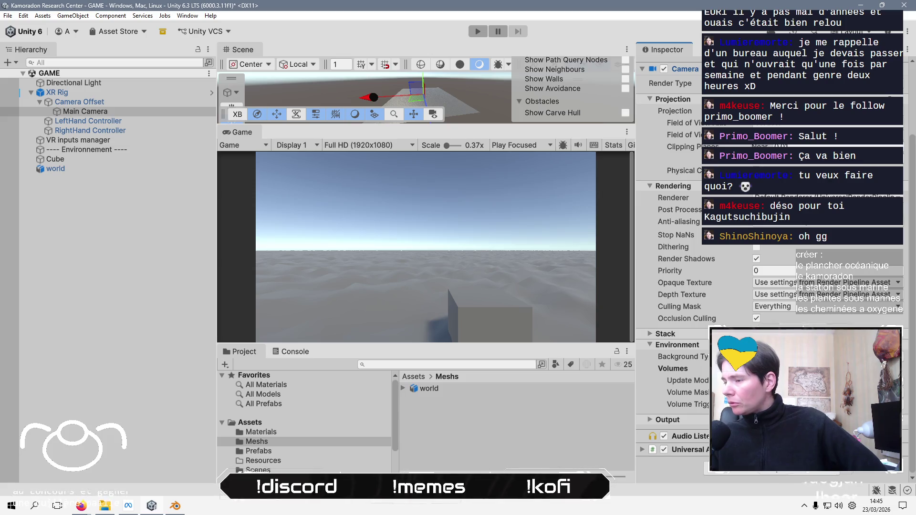
pyautogui.click(773, 366)
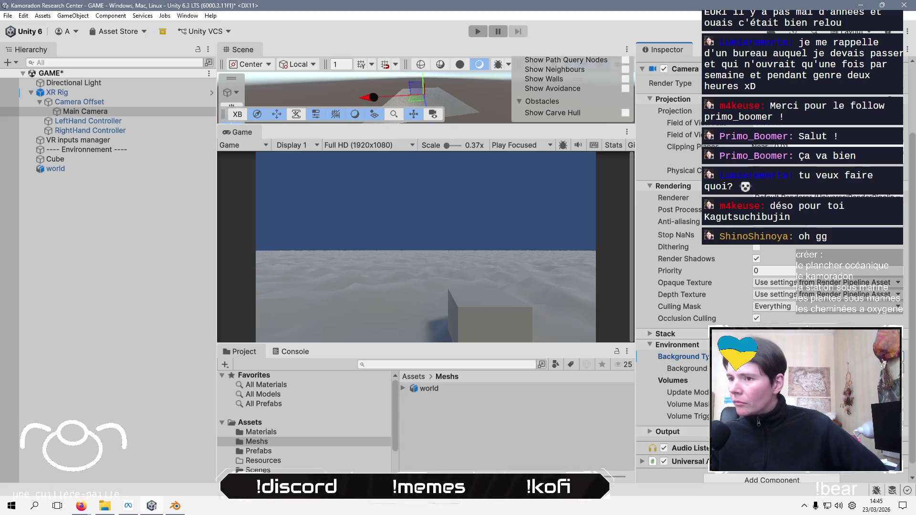
pyautogui.moveTo(81, 509)
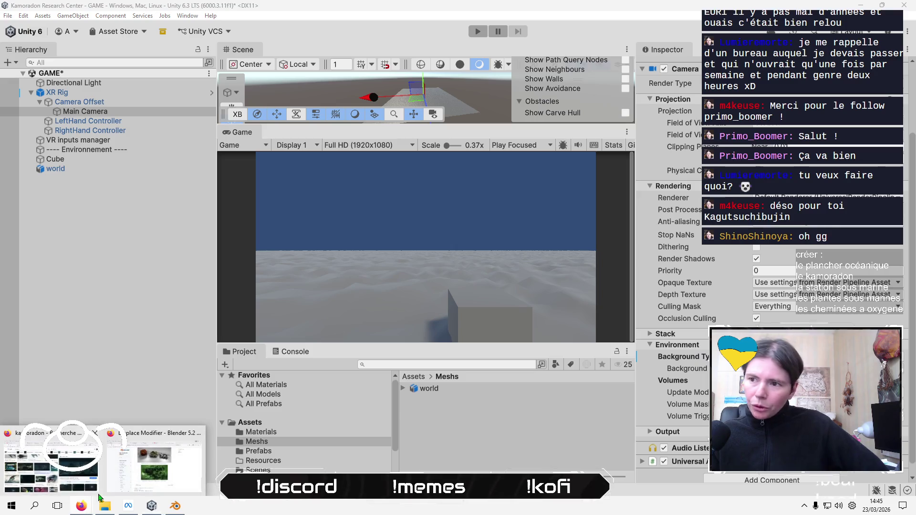
pyautogui.click(74, 477)
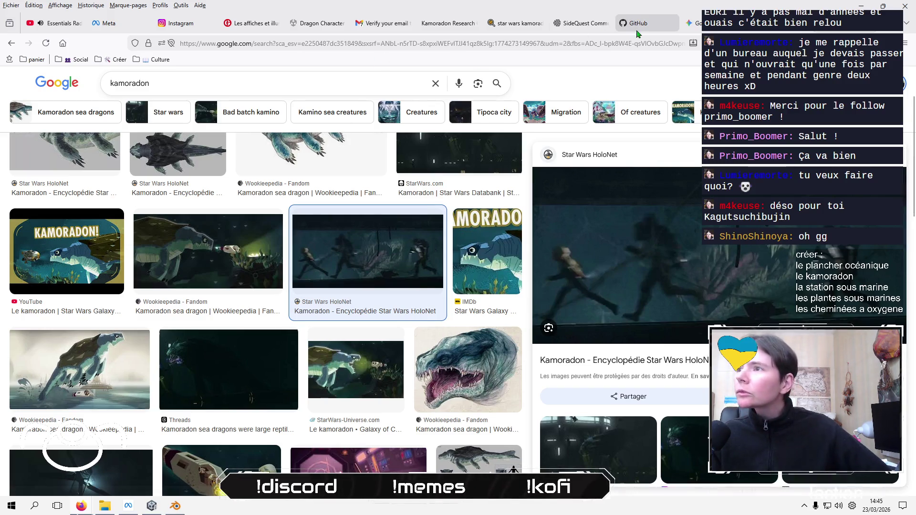
# Browse the Kagi and Google kamoradon reference images, then bring up the Windows app list
pyautogui.click(516, 24)
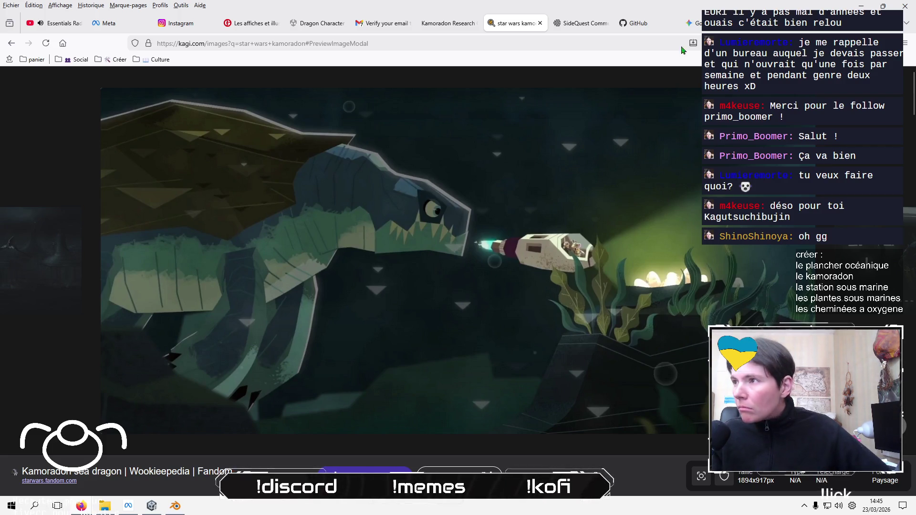
pyautogui.click(846, 29)
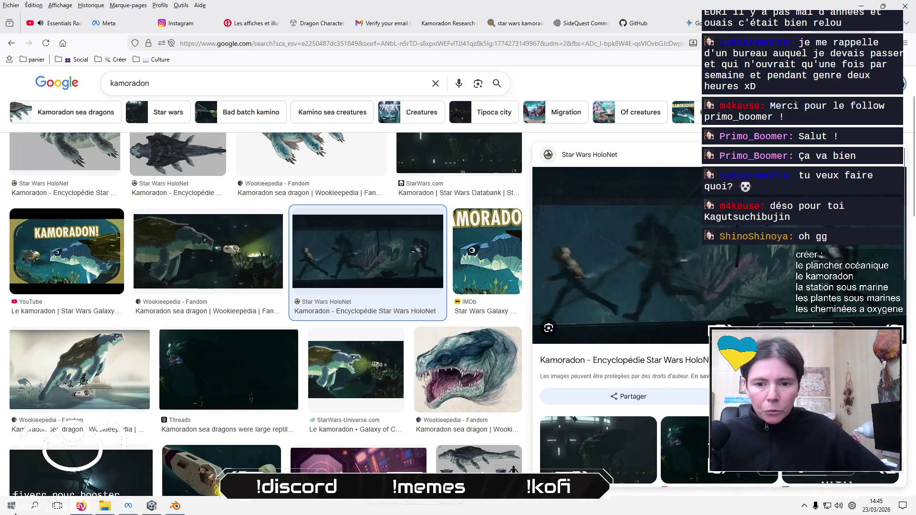
pyautogui.click(12, 505)
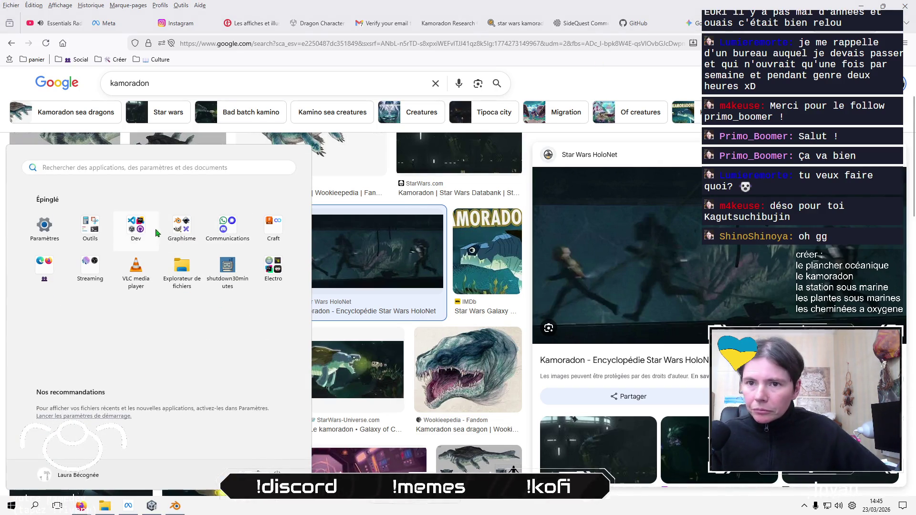
# Use Colorpicker to sample the dark underwater teal (24, 49, 61, #18313D) from the kamoradon image
pyautogui.click(90, 226)
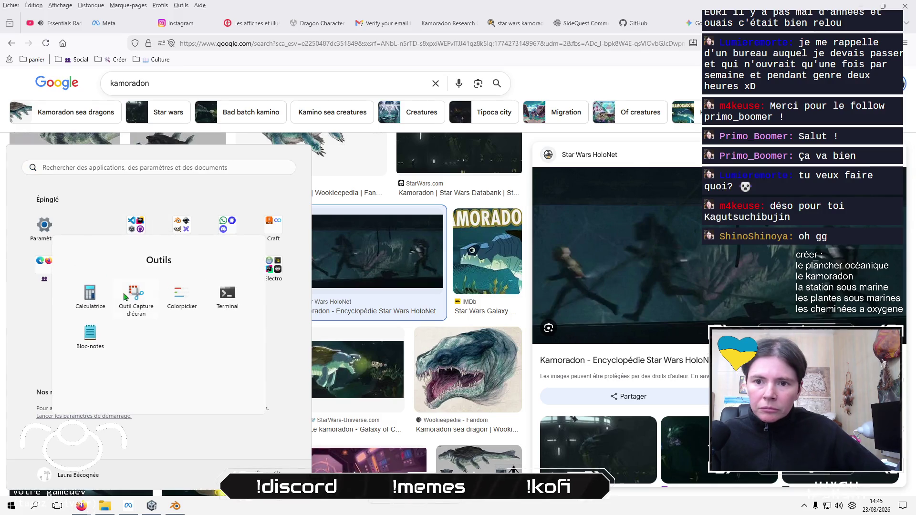
pyautogui.click(186, 300)
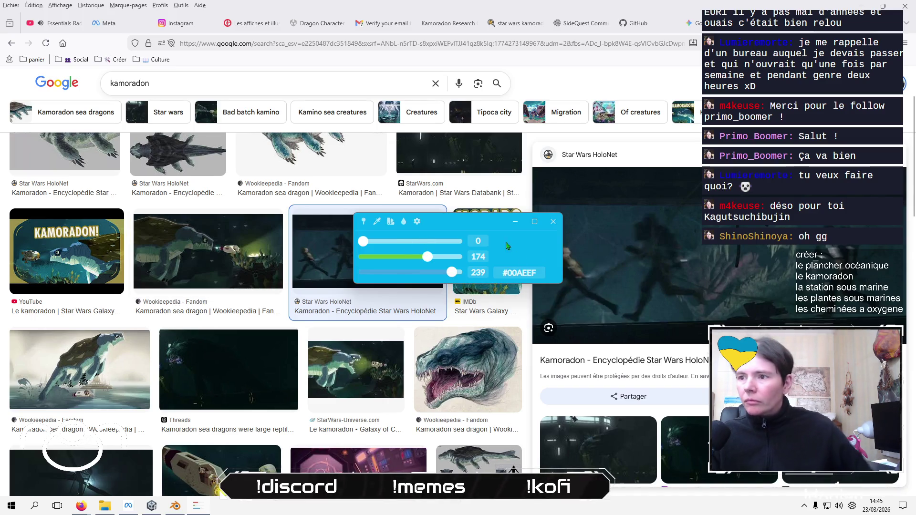
pyautogui.click(377, 221)
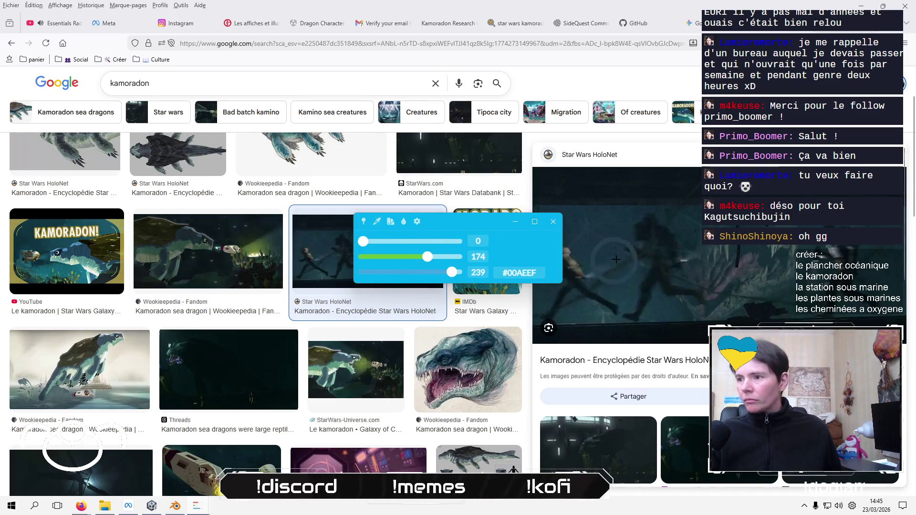
pyautogui.click(598, 231)
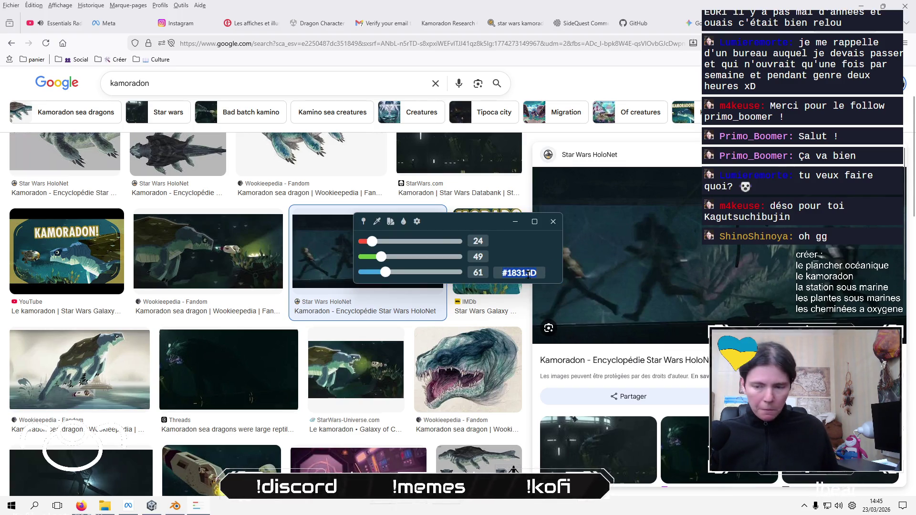
pyautogui.hotkey('alt', 'Tab')
pyautogui.hotkey('alt', 'Tab')
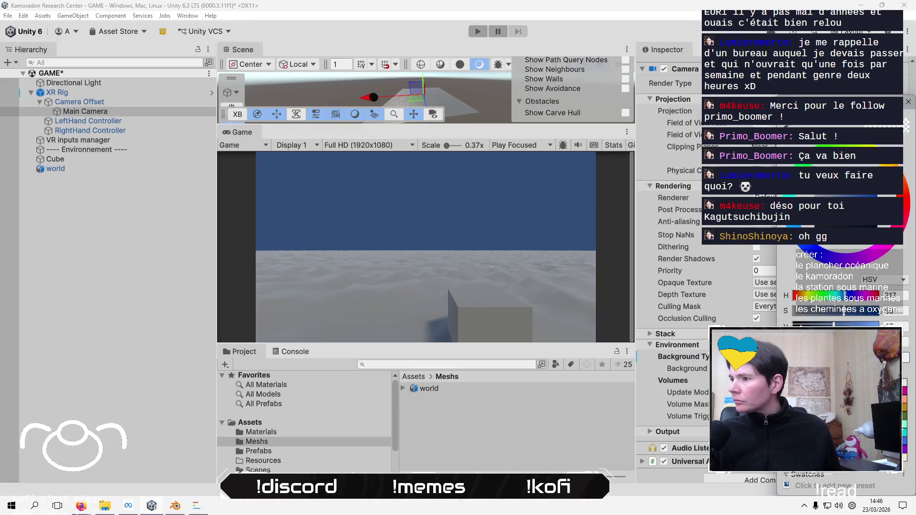
# Paste the sampled teal into the Main Camera background and save the GAME scene
pyautogui.hotkey('ctrl', 'v')
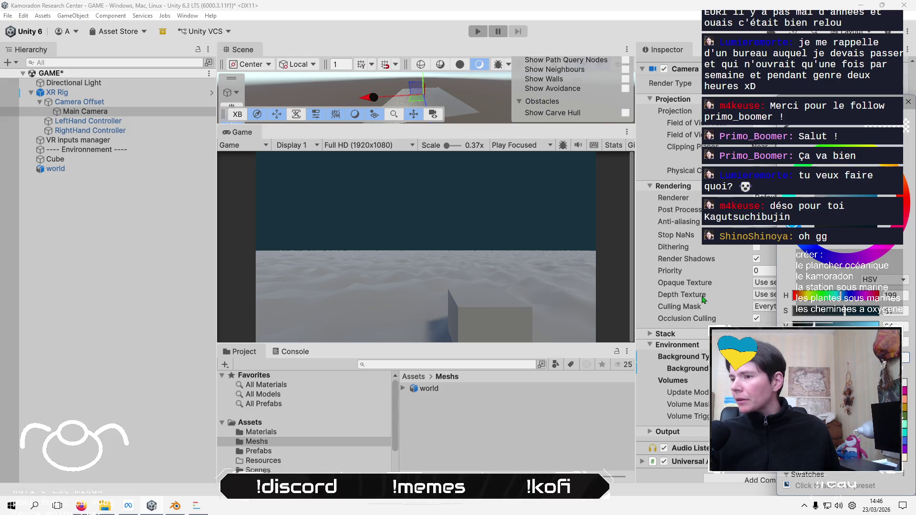
pyautogui.click(225, 279)
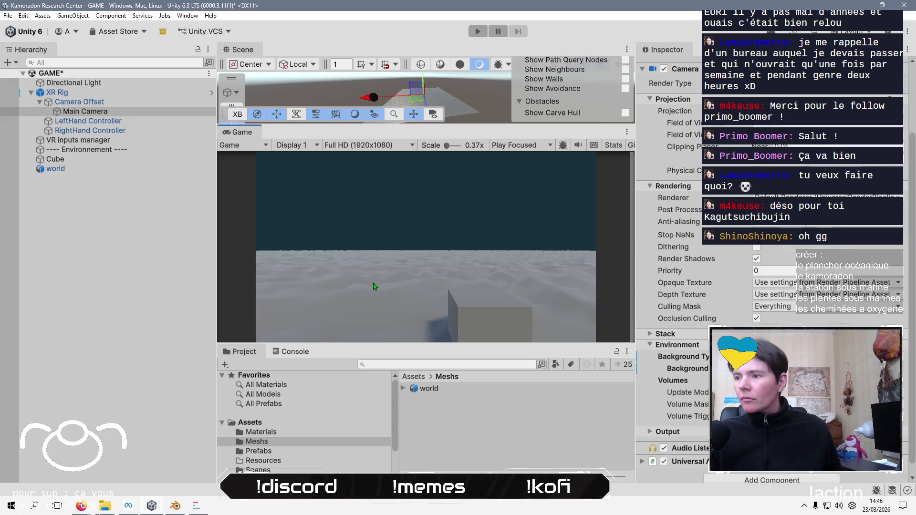
pyautogui.moveTo(391, 349)
pyautogui.mouseDown()
pyautogui.moveTo(389, 431)
pyautogui.moveTo(390, 366)
pyautogui.mouseUp()
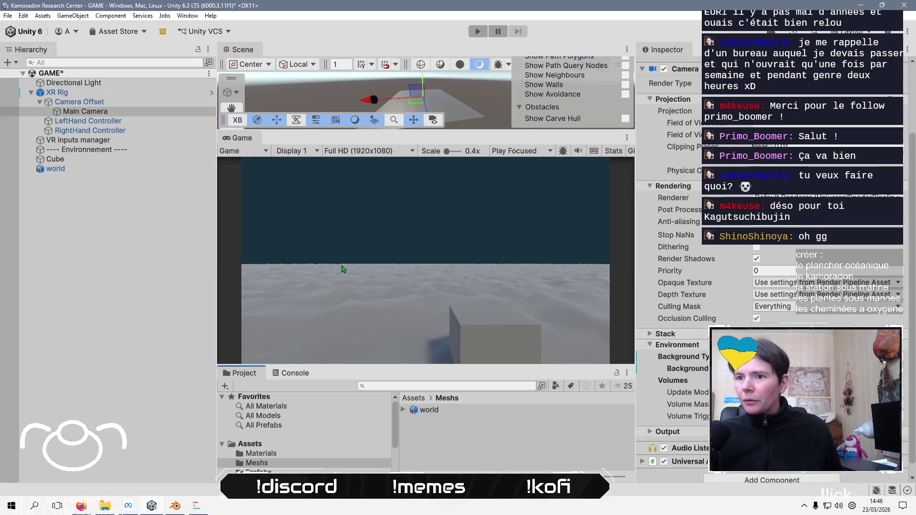
pyautogui.click(172, 228)
pyautogui.hotkey('ctrl', 's')
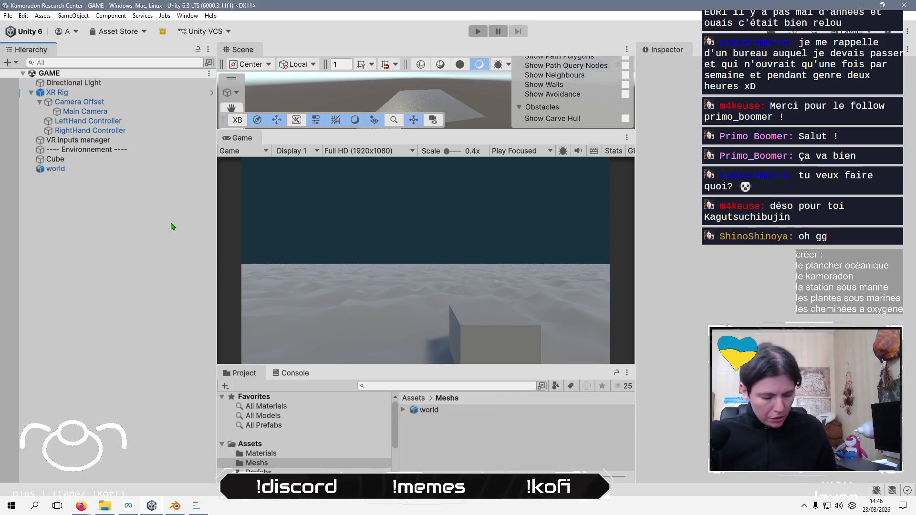
# Switch through Colorpicker and Firefox to bring Blender to the front
pyautogui.hotkey('alt', 'Tab')
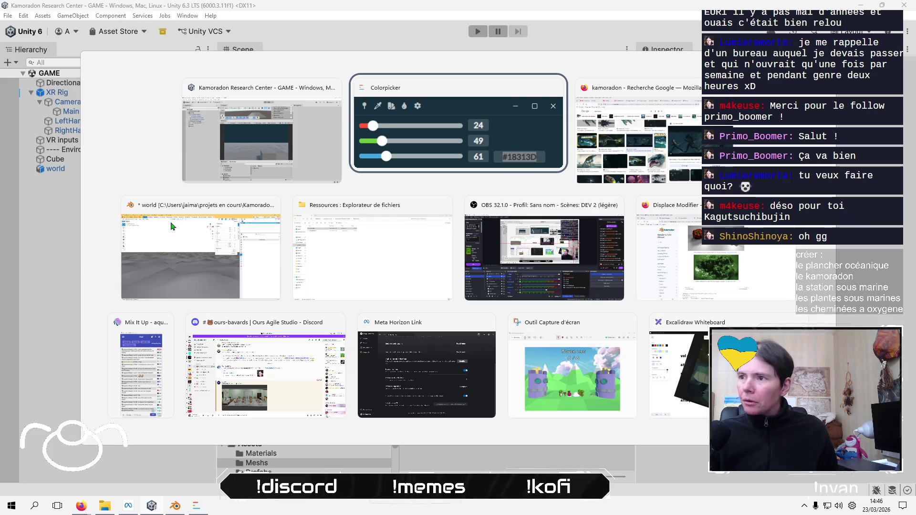
pyautogui.hotkey('alt', 'Tab')
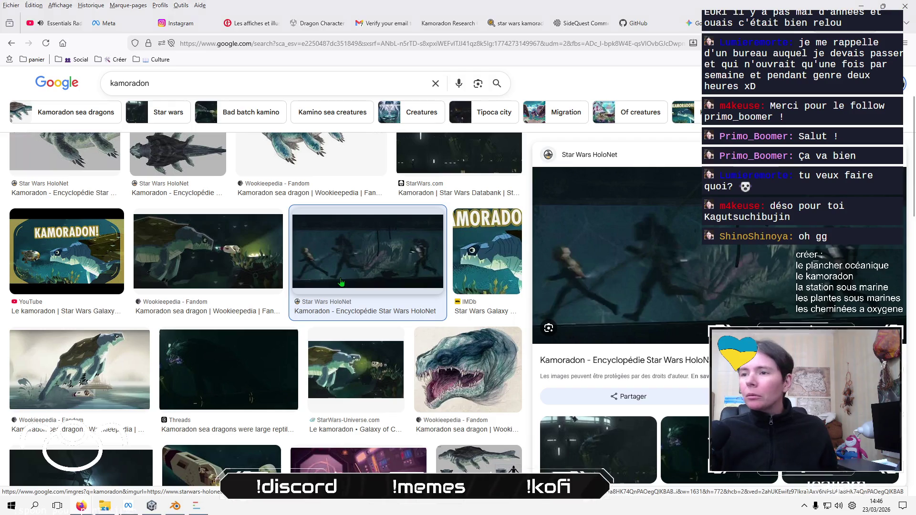
pyautogui.hotkey('alt', 'Tab')
pyautogui.hotkey('alt', 'Tab')
pyautogui.hotkey('alt', 'Tab')
pyautogui.hotkey('alt', 'Tab')
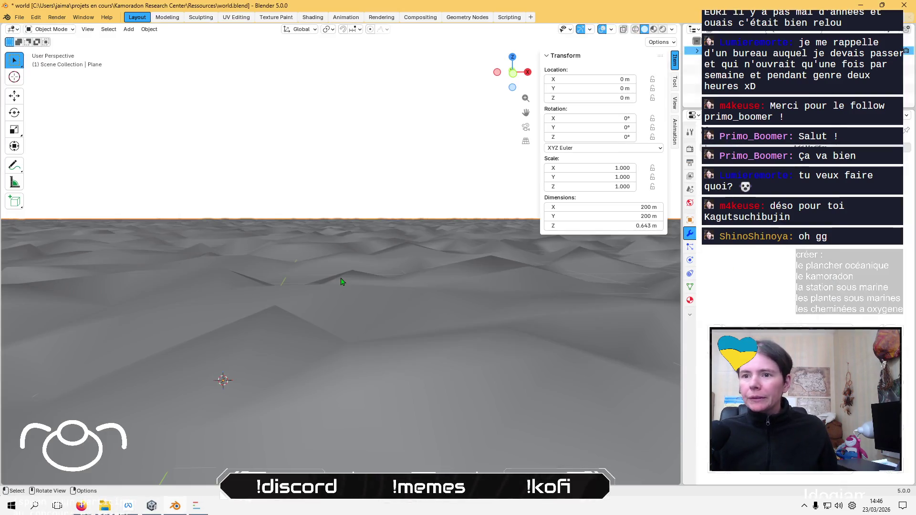
pyautogui.moveTo(342, 281); pyautogui.dragTo(327, 235, button='middle')
# Switch to Vertex Paint and fill the whole seafloor with olive #BEB55F
pyautogui.press('Tab')
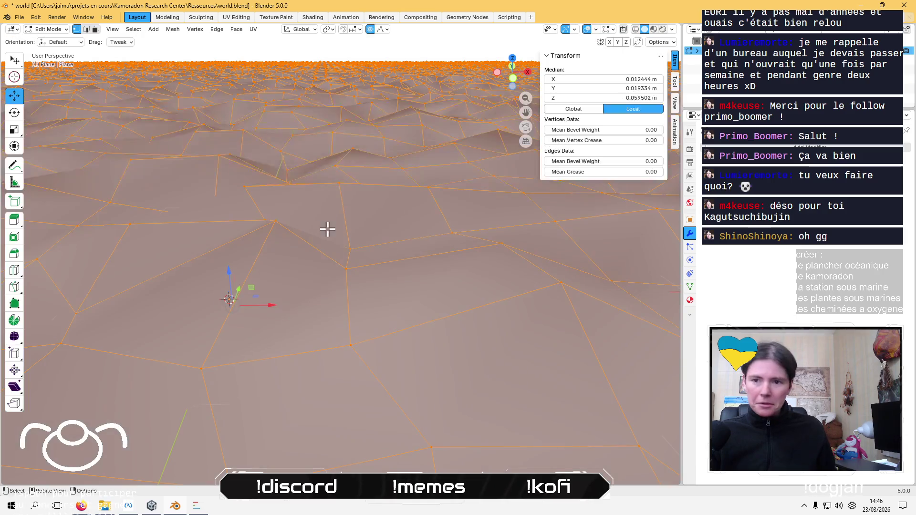
pyautogui.click(45, 29)
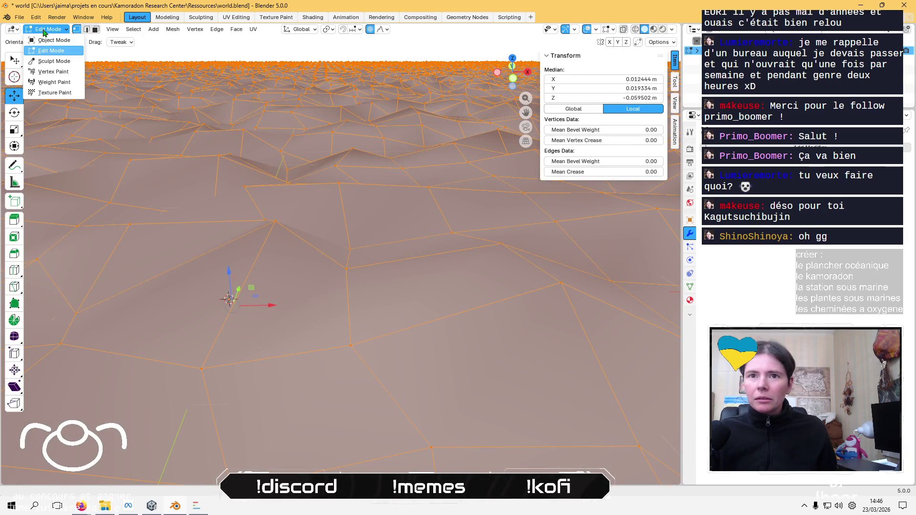
pyautogui.click(51, 73)
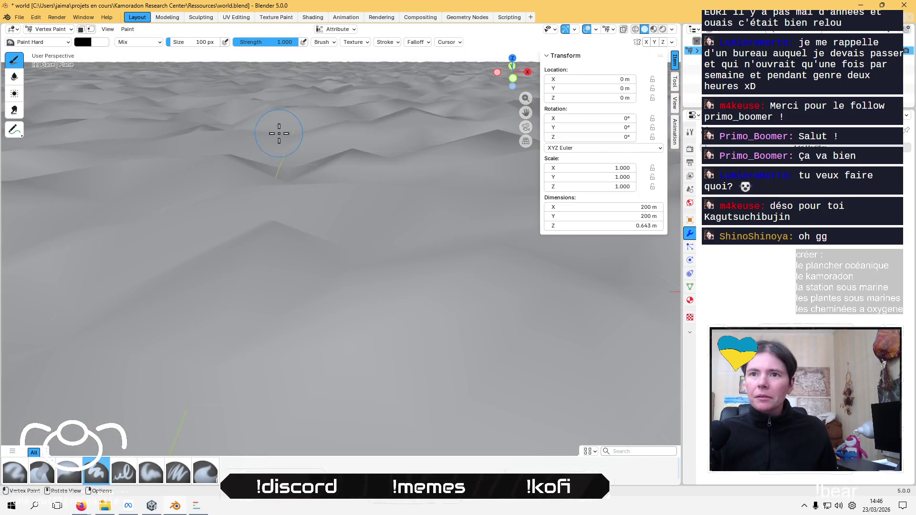
pyautogui.click(79, 44)
pyautogui.click(160, 73)
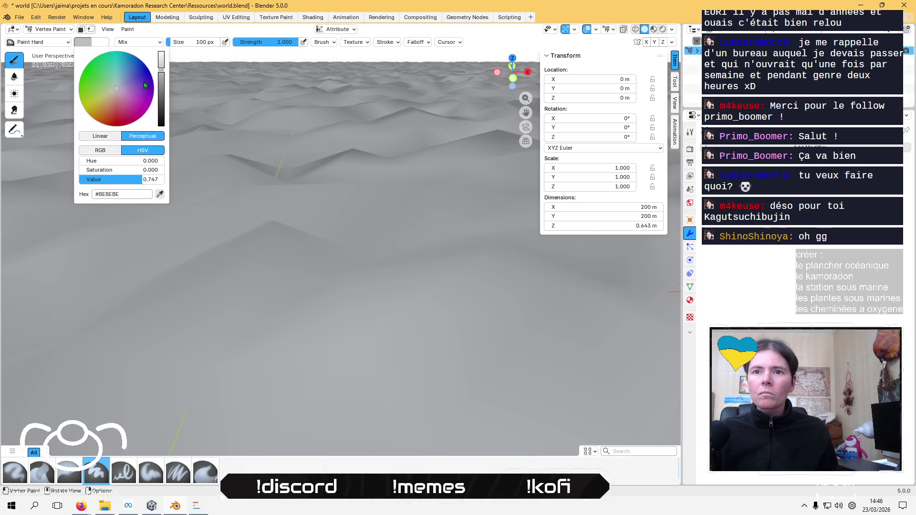
pyautogui.moveTo(104, 98); pyautogui.dragTo(100, 100)
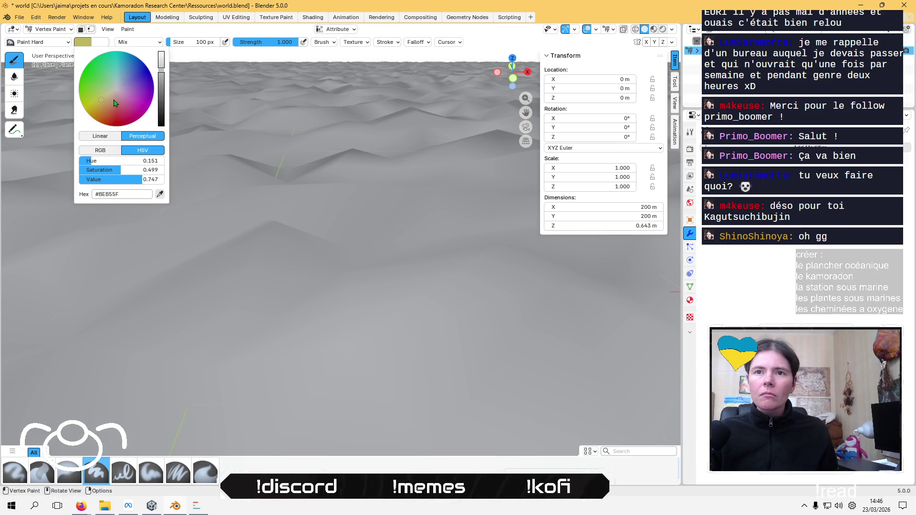
pyautogui.click(127, 29)
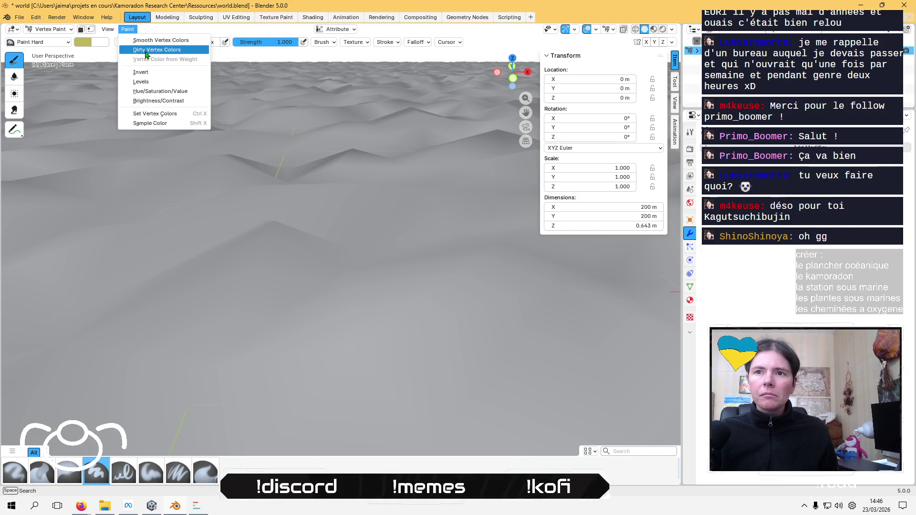
pyautogui.click(167, 114)
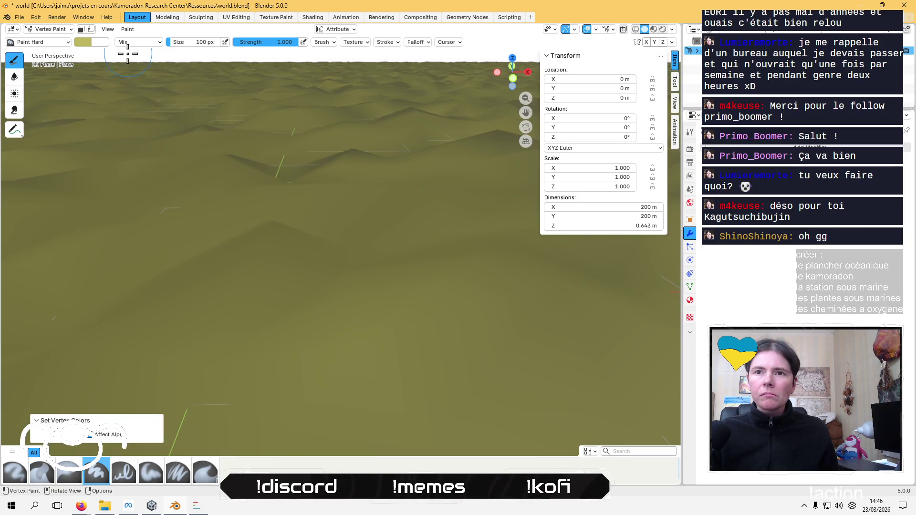
# Set the viewport shading to Flat lighting with Attribute colour
pyautogui.scroll(-10, 213, 145)
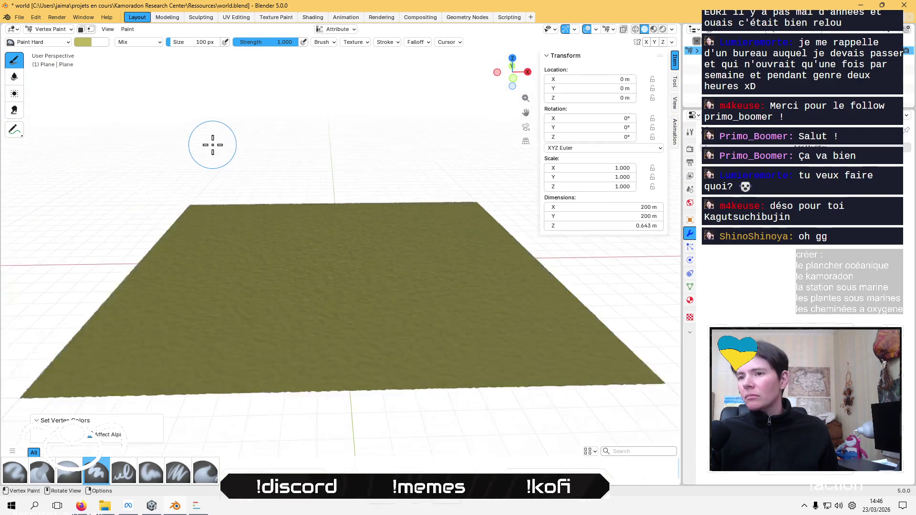
pyautogui.scroll(10, 213, 145)
pyautogui.moveTo(213, 145)
pyautogui.keyDown('shift'); pyautogui.mouseDown(button='middle')
pyautogui.moveTo(356, 96)
pyautogui.moveTo(645, 63)
pyautogui.mouseUp(button='middle'); pyautogui.keyUp('shift')
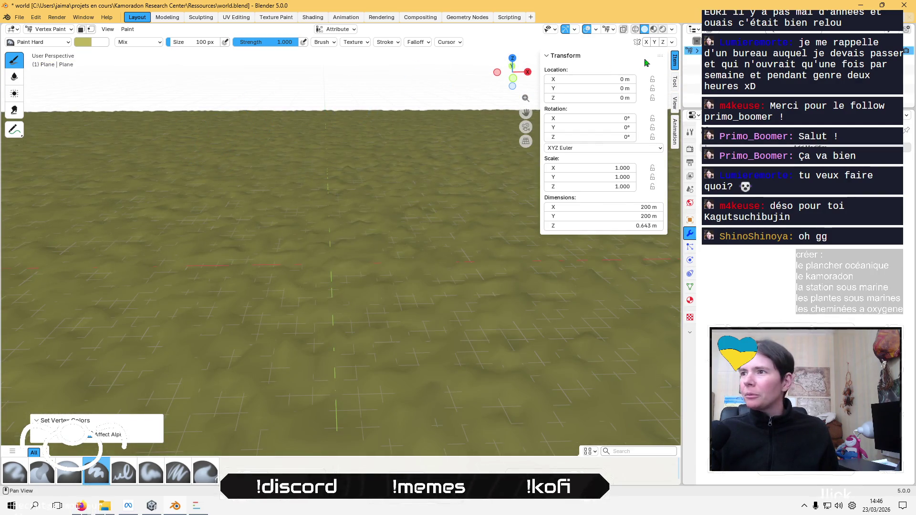
pyautogui.click(672, 30)
pyautogui.click(709, 76)
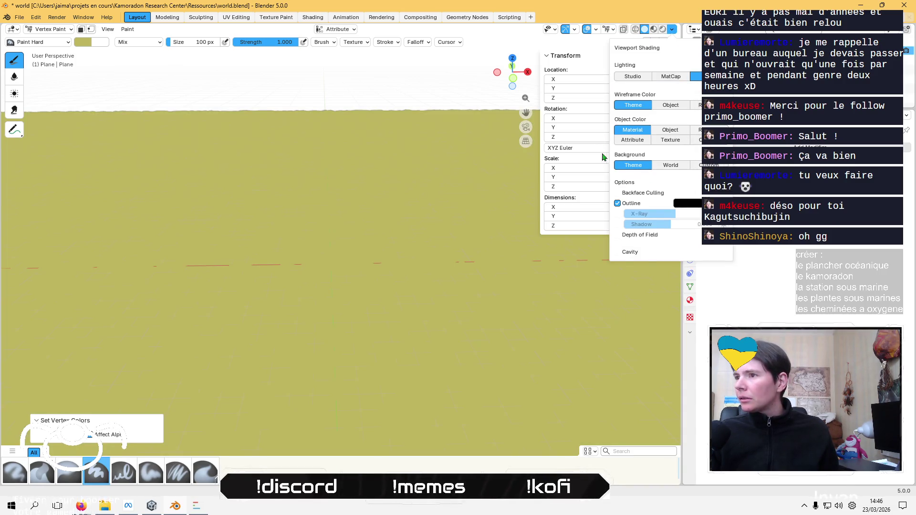
pyautogui.click(631, 143)
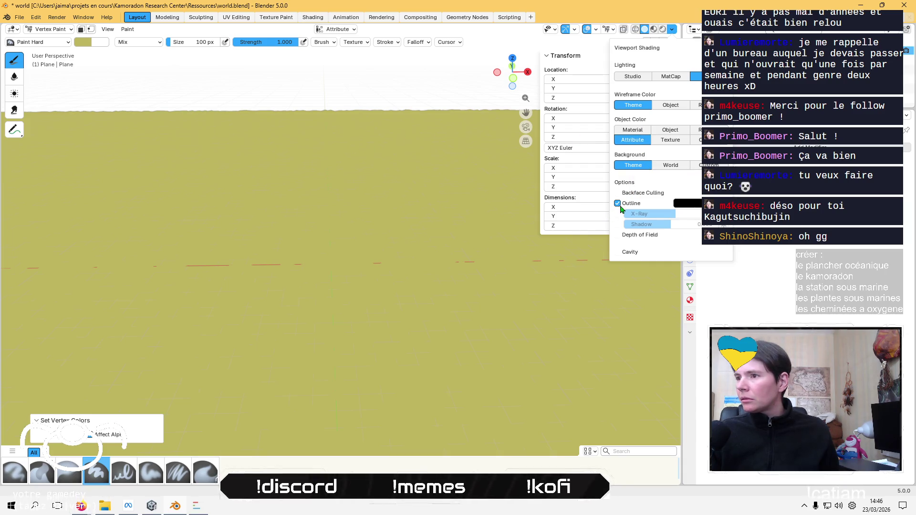
pyautogui.click(84, 42)
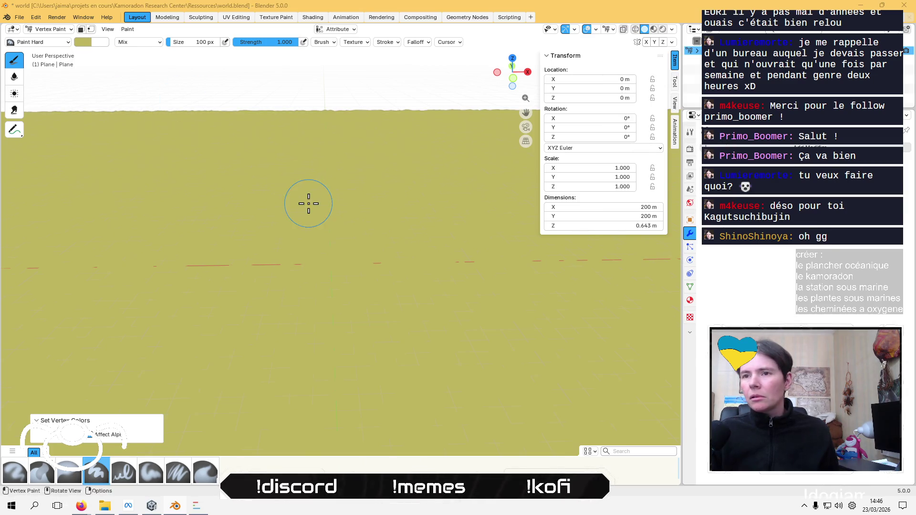
# Open a new Firefox tab, then return to Blender
pyautogui.hotkey('alt', 'Tab')
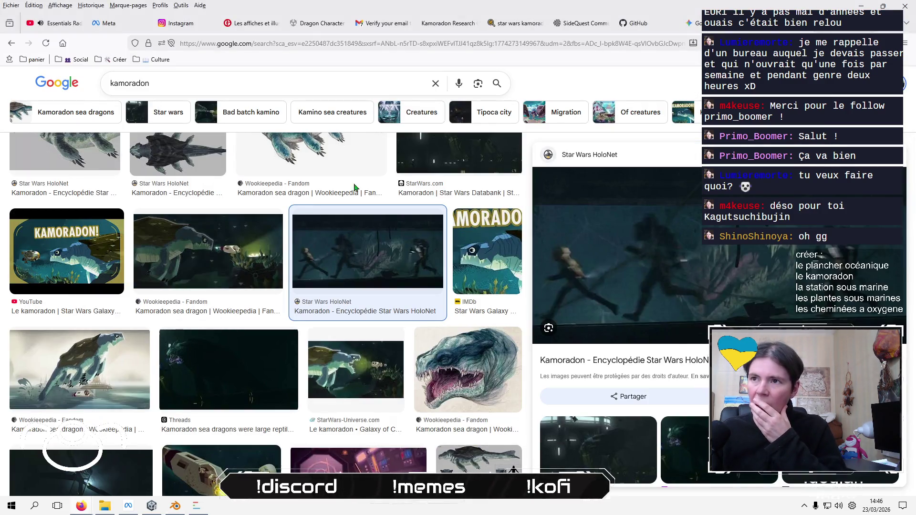
pyautogui.hotkey('ctrl', 't')
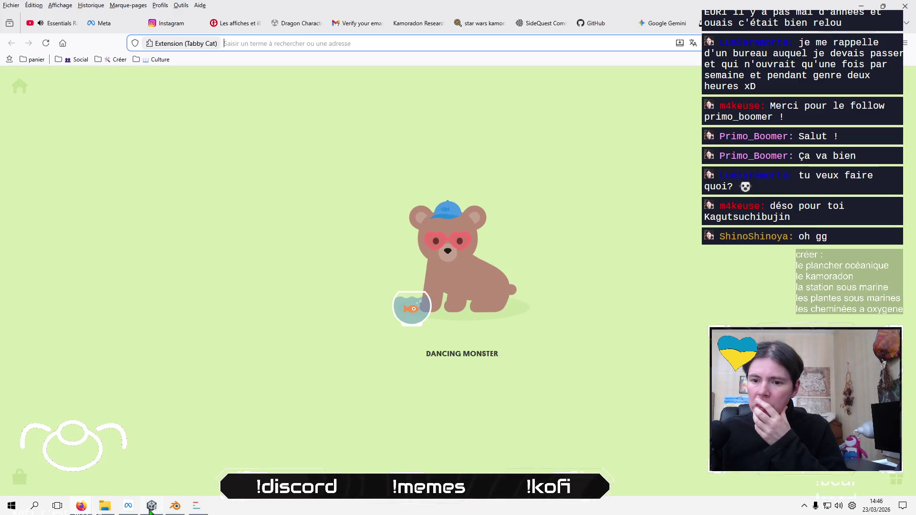
pyautogui.click(175, 506)
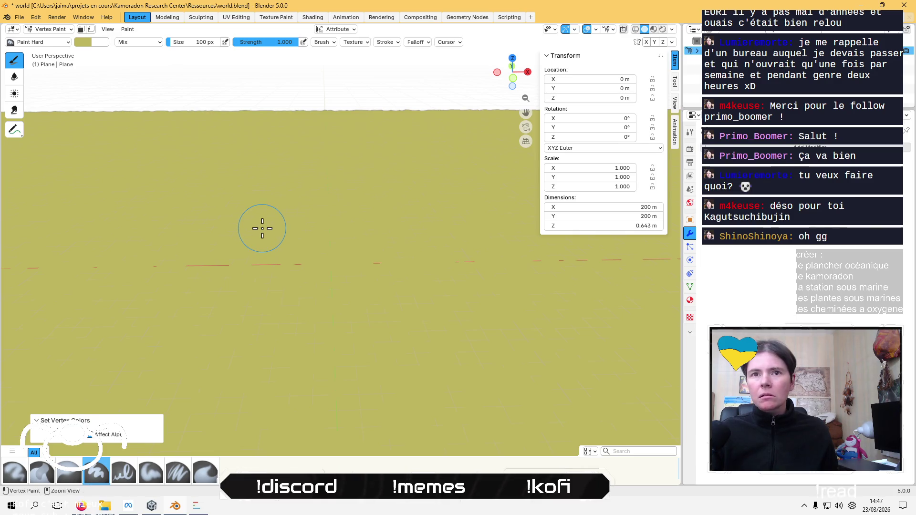
# Save the Blender file and return the terrain to Object Mode
pyautogui.hotkey('ctrl', 's')
pyautogui.press('Tab')
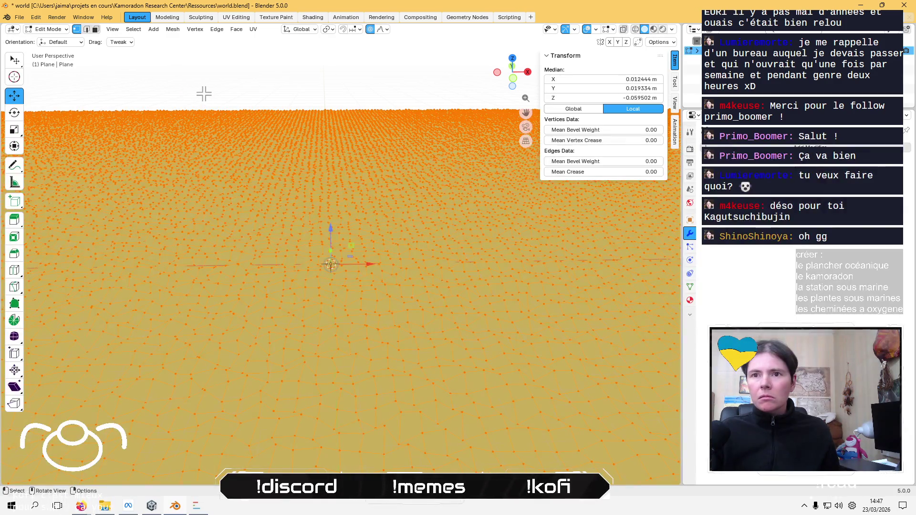
pyautogui.click(55, 30)
pyautogui.click(54, 40)
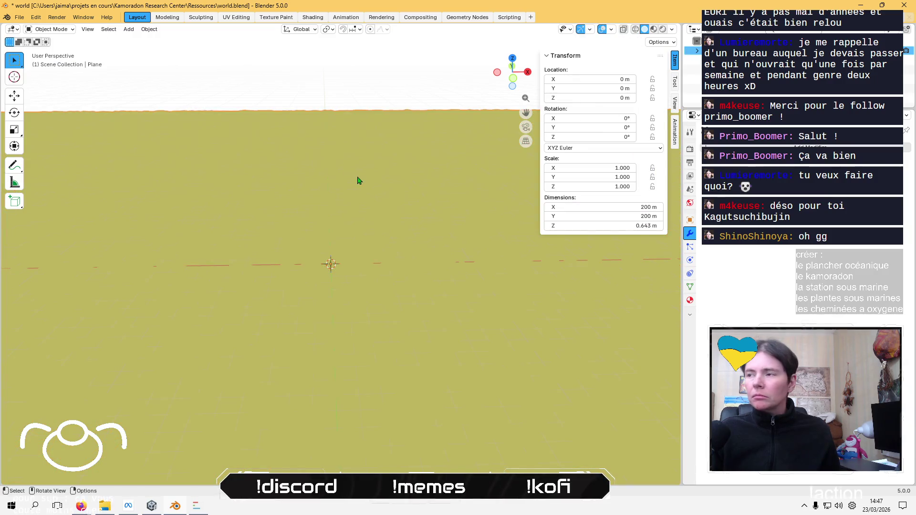
# Export the terrain as FBX over world.fbx in Assets/Meshs and return to Unity
pyautogui.click(19, 17)
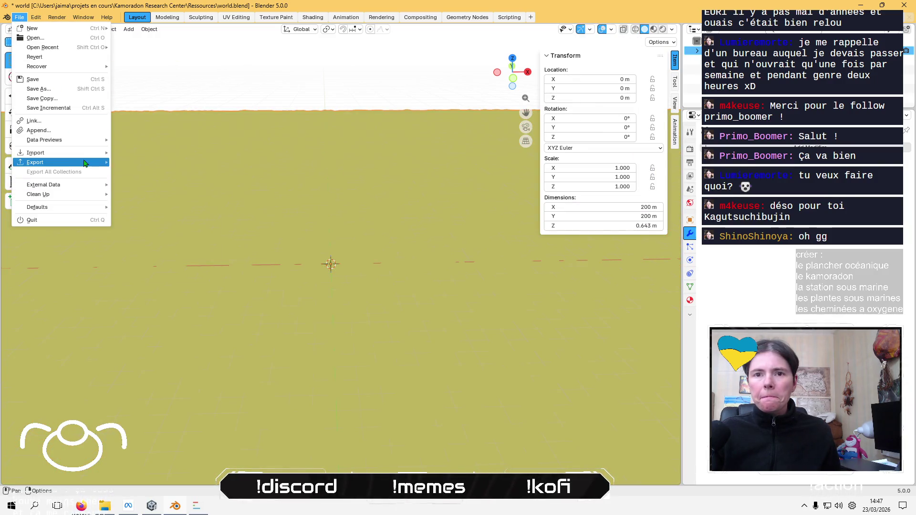
pyautogui.moveTo(84, 163)
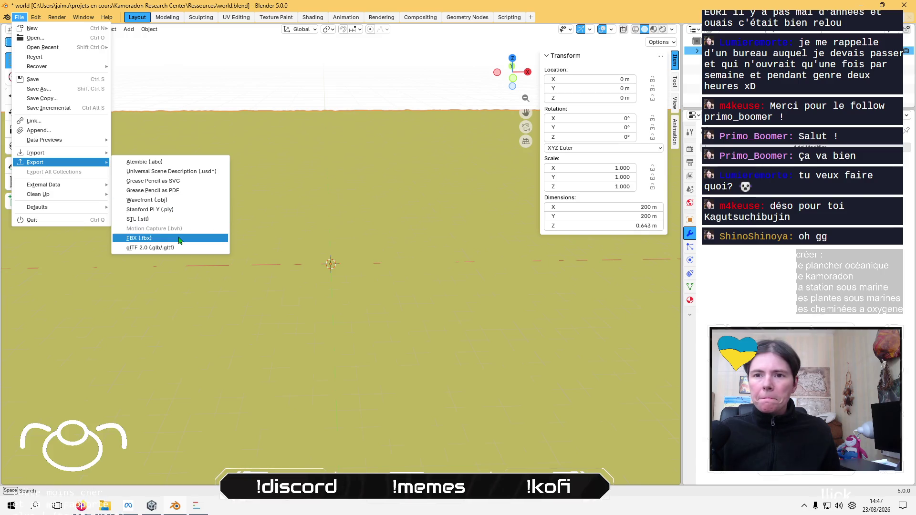
pyautogui.click(158, 238)
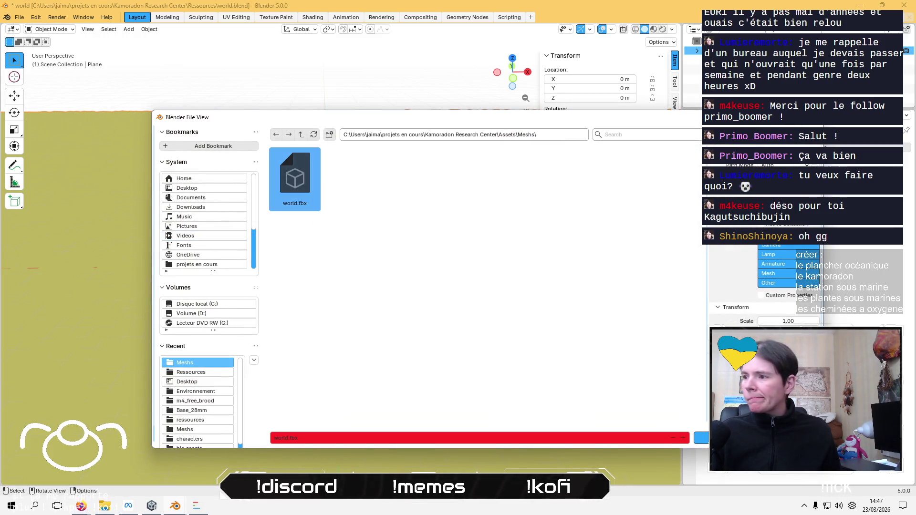
pyautogui.click(701, 438)
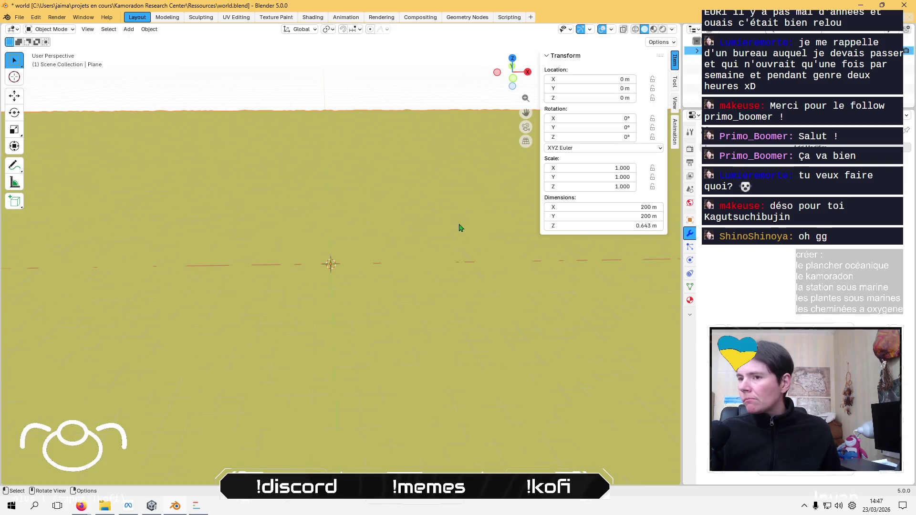
pyautogui.hotkey('alt', 'Tab')
pyautogui.hotkey('alt', 'Tab')
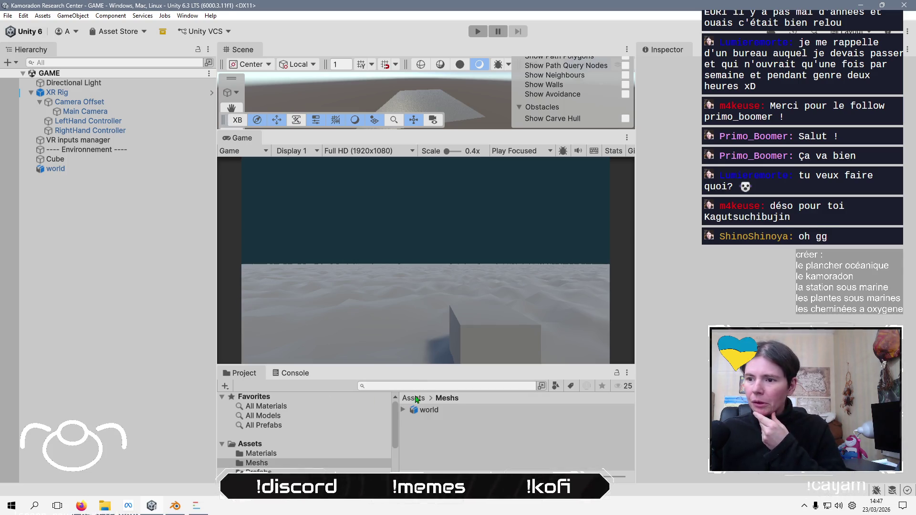
# Enlarge the Project panel and start a folder inside Scripts, then discard it
pyautogui.click(413, 400)
pyautogui.moveTo(420, 365)
pyautogui.mouseDown()
pyautogui.moveTo(419, 422)
pyautogui.moveTo(420, 231)
pyautogui.mouseUp()
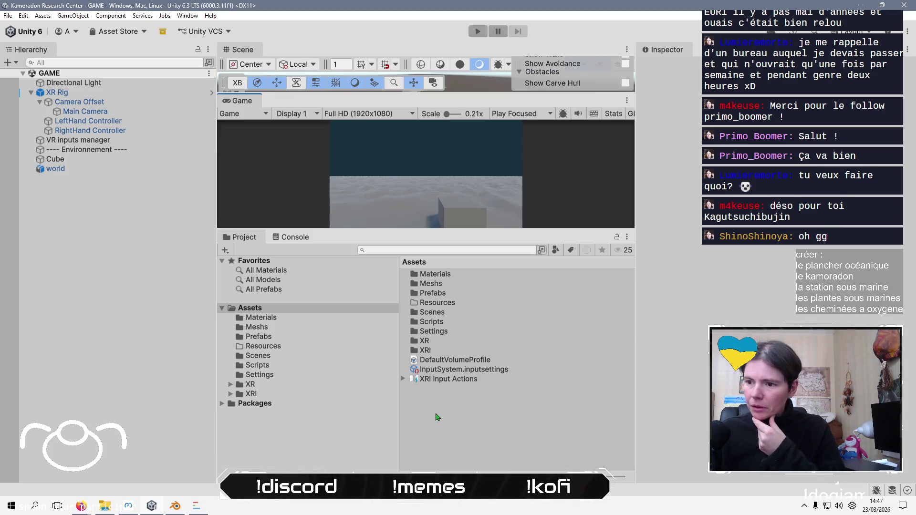
pyautogui.doubleClick(435, 326)
pyautogui.rightClick(434, 326)
pyautogui.press('Up')
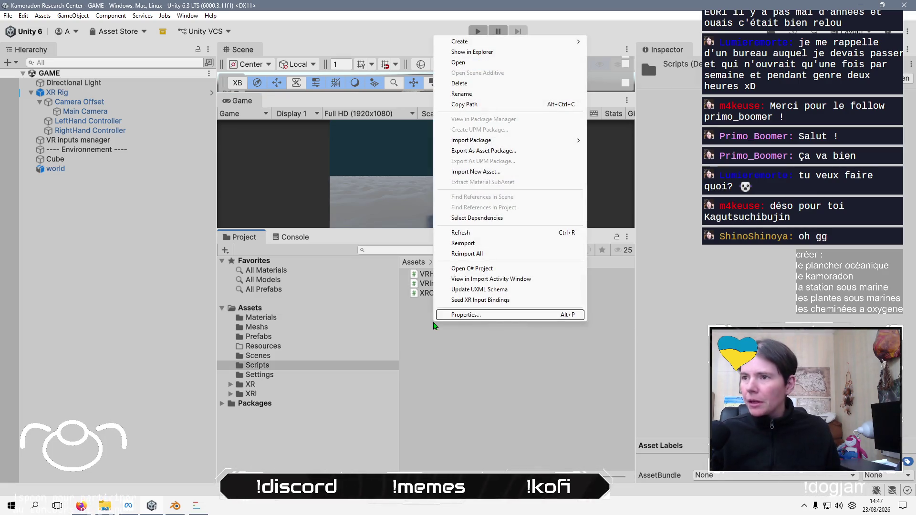
pyautogui.press('Down')
pyautogui.press('Right')
pyautogui.press('Return')
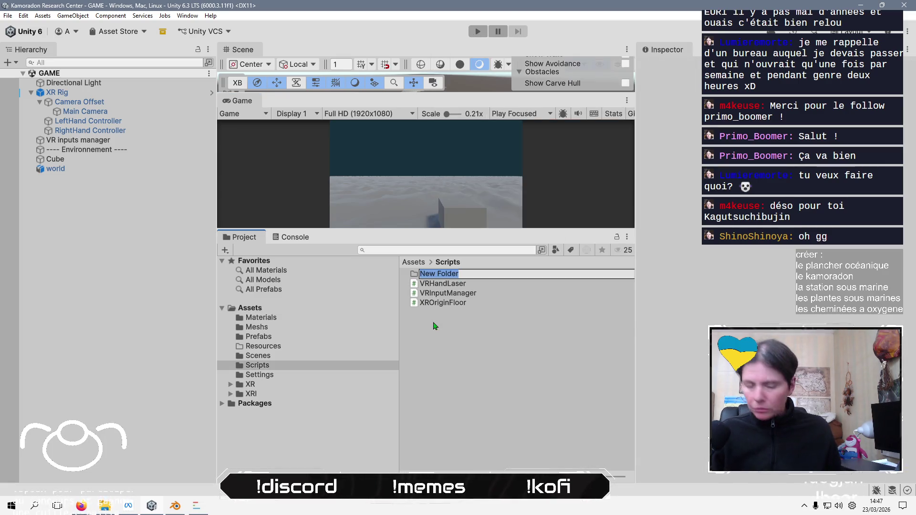
pyautogui.write('Shdaers')
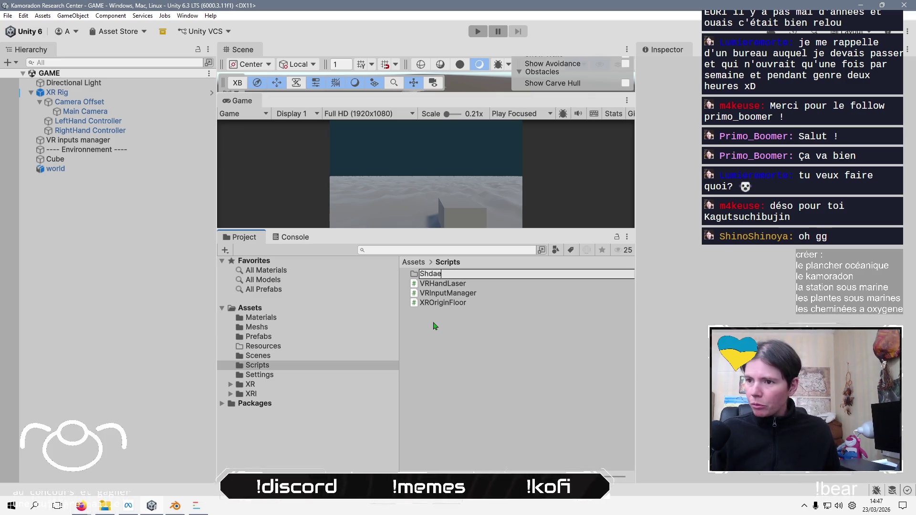
pyautogui.press('BackSpace')
pyautogui.press('Escape')
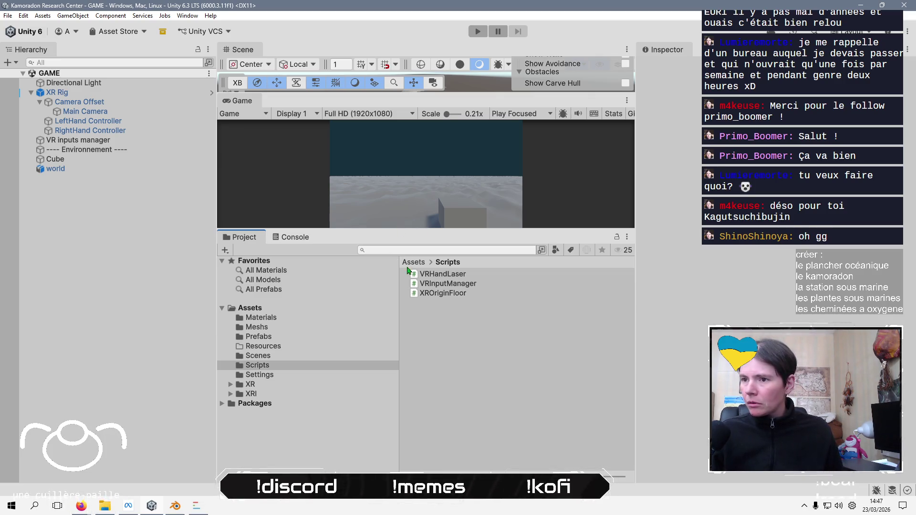
# Create a new folder named Shaders directly under Assets
pyautogui.click(250, 308)
pyautogui.rightClick(435, 426)
pyautogui.press('Down')
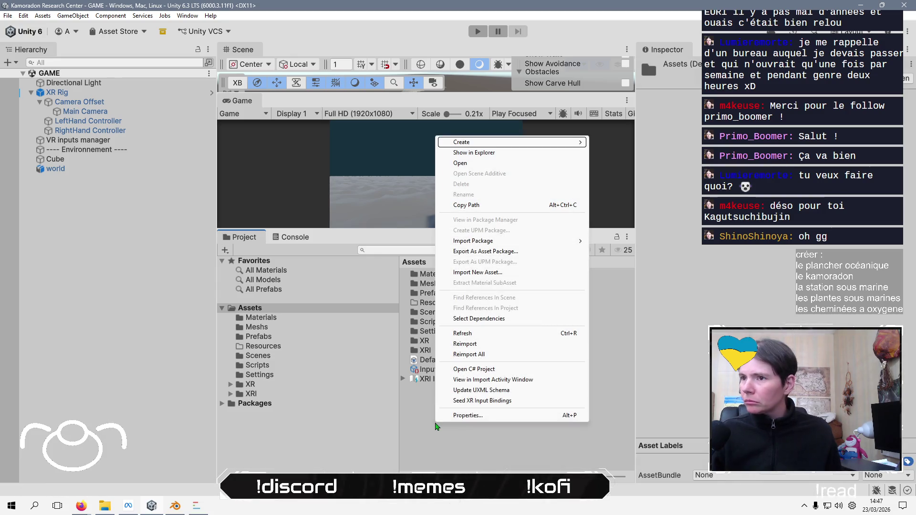
pyautogui.press('Right')
pyautogui.press('Return')
pyautogui.write('S')
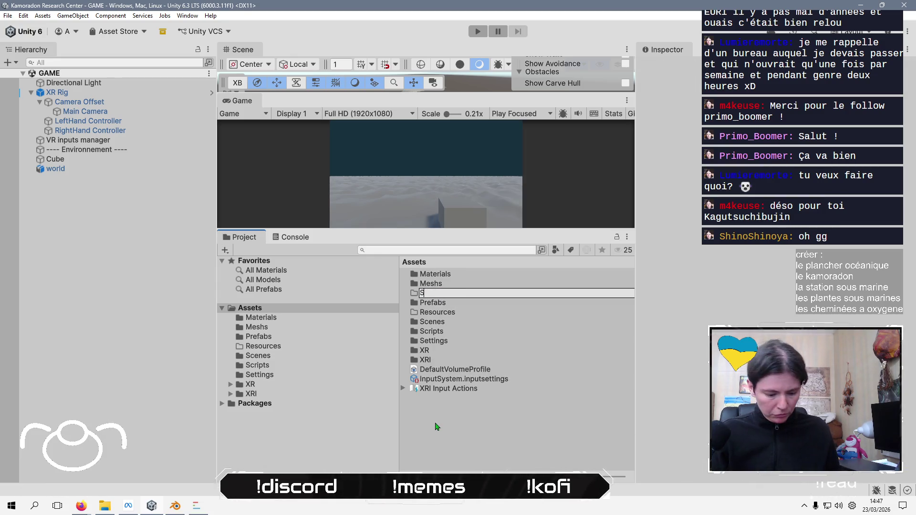
pyautogui.press('Return')
pyautogui.press('Return')
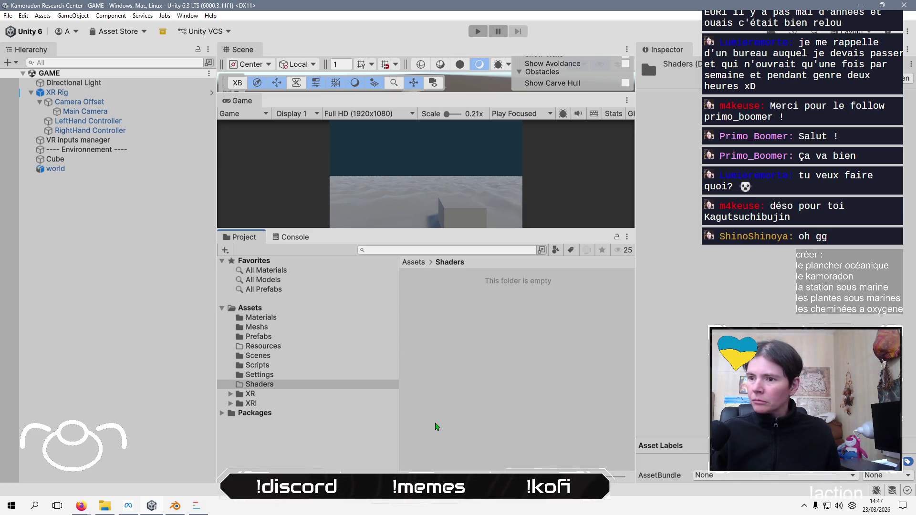
pyautogui.rightClick(493, 347)
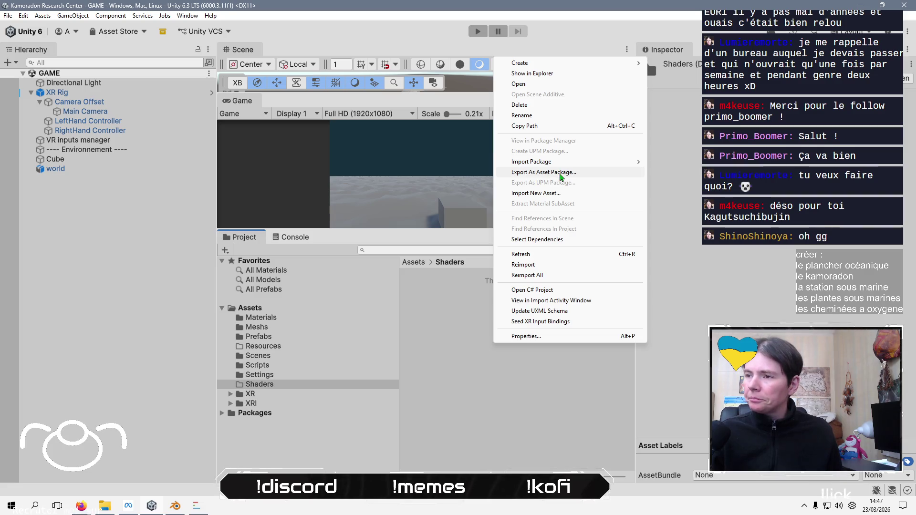
# Cancel an asset import and open the Package Manager from Window > Package Management
pyautogui.click(555, 198)
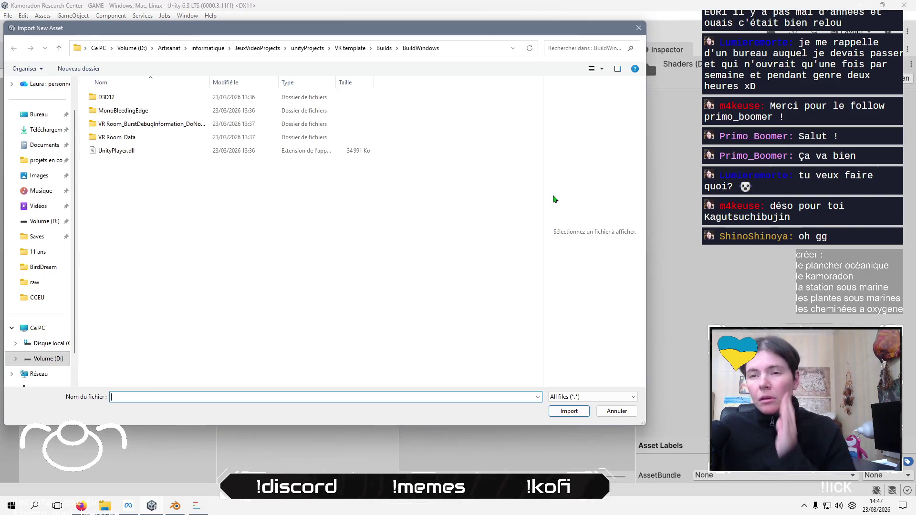
pyautogui.click(609, 416)
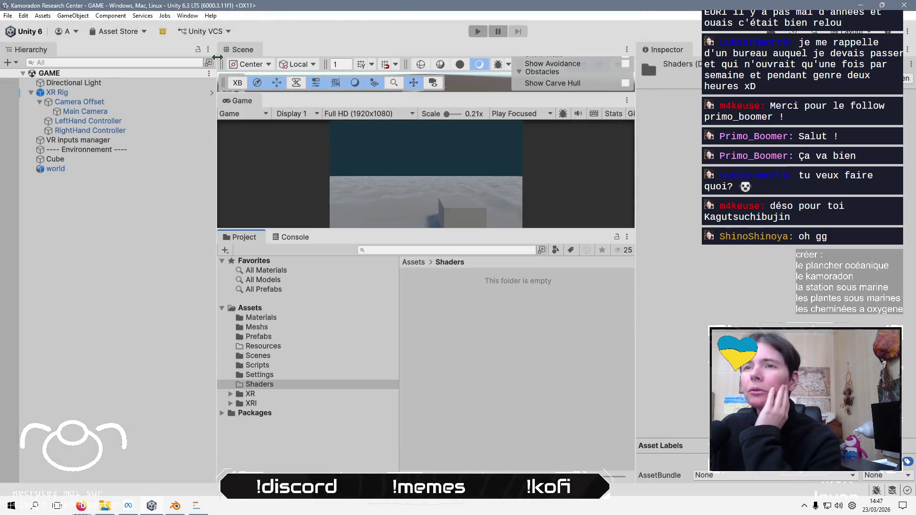
pyautogui.click(187, 17)
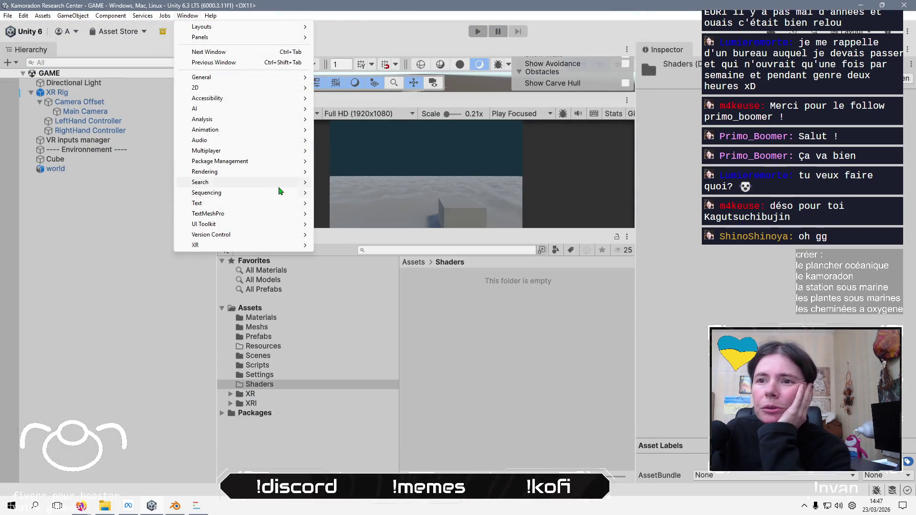
pyautogui.moveTo(282, 162)
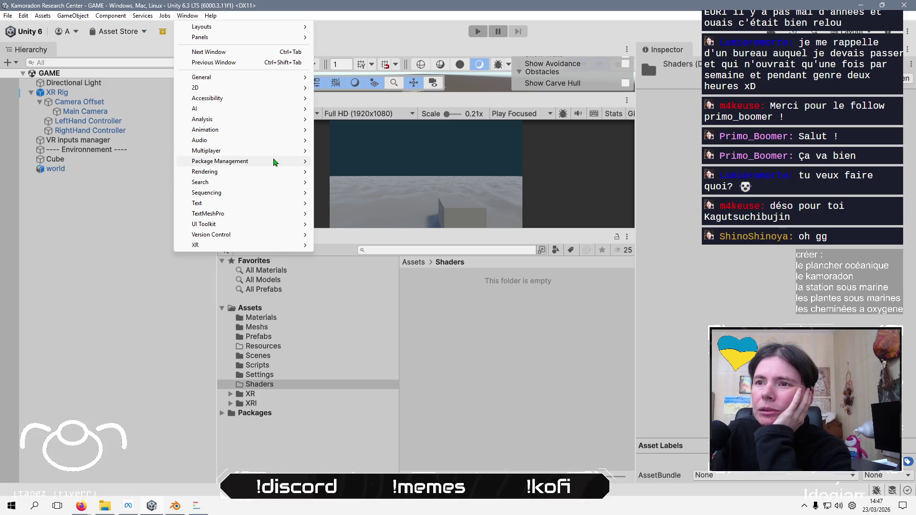
pyautogui.click(362, 164)
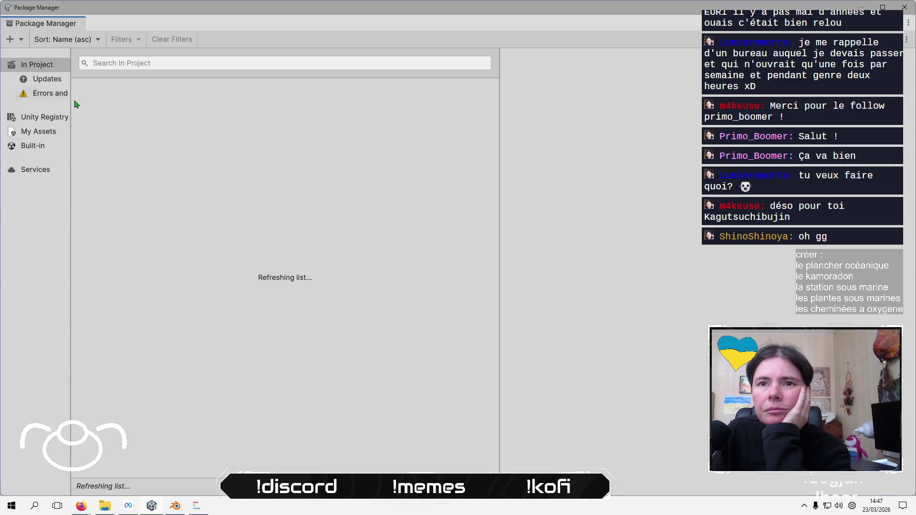
# Remove the Multiplayer Center package via Manage > Remove, then close Package Manager
pyautogui.moveTo(67, 103)
pyautogui.mouseDown()
pyautogui.moveTo(179, 110)
pyautogui.moveTo(122, 110)
pyautogui.mouseUp()
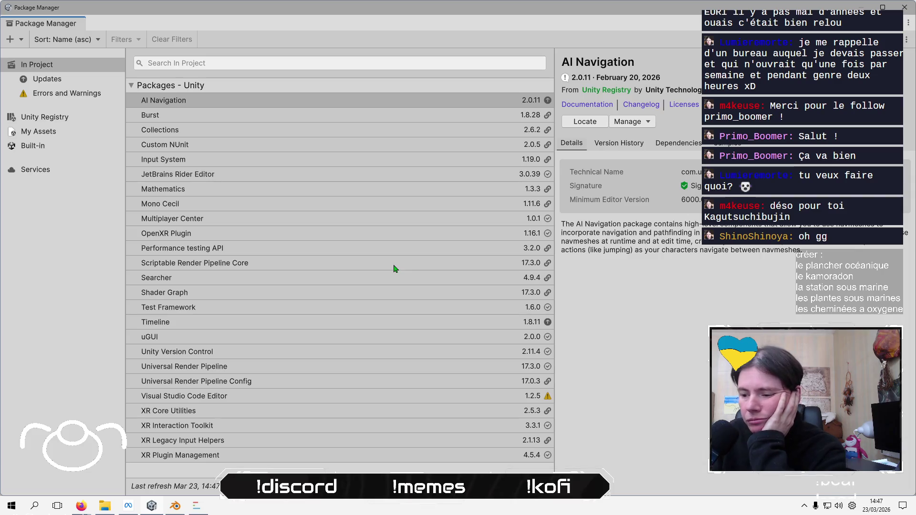
pyautogui.click(297, 218)
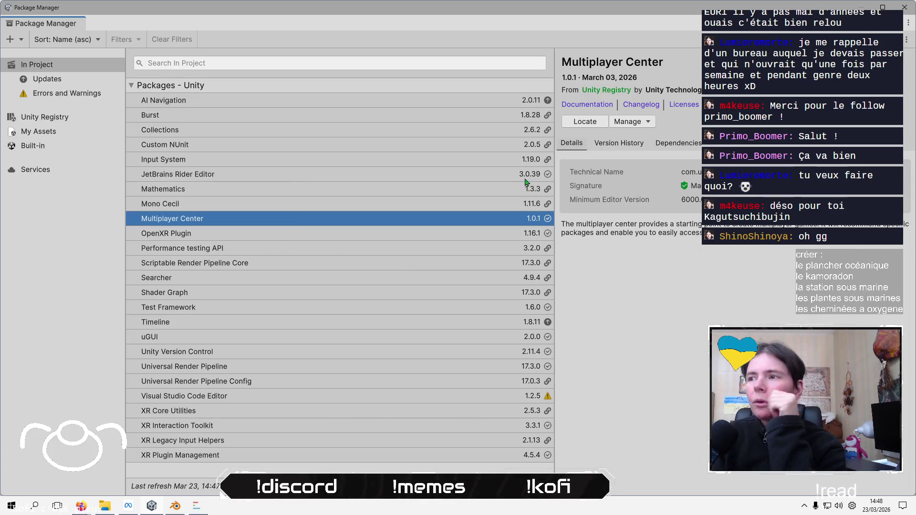
pyautogui.click(615, 125)
pyautogui.click(652, 174)
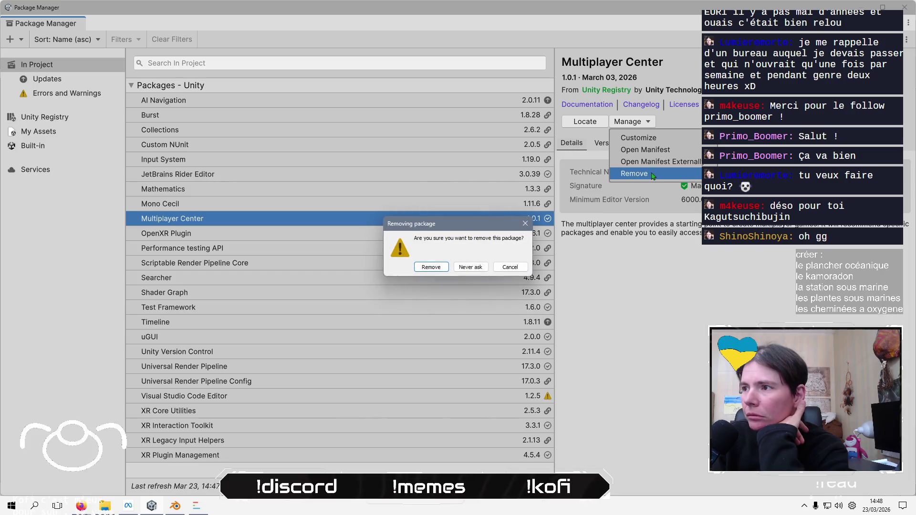
pyautogui.click(432, 267)
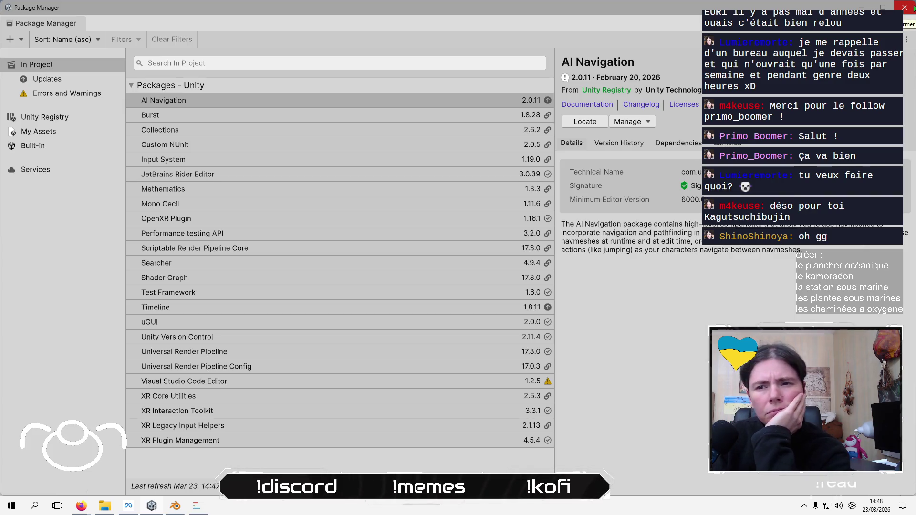
pyautogui.click(913, 9)
# Import Vertex Color Graph.shadergraph from TowerEvolution/Assets/Shaders into the Shaders folder
pyautogui.rightClick(459, 291)
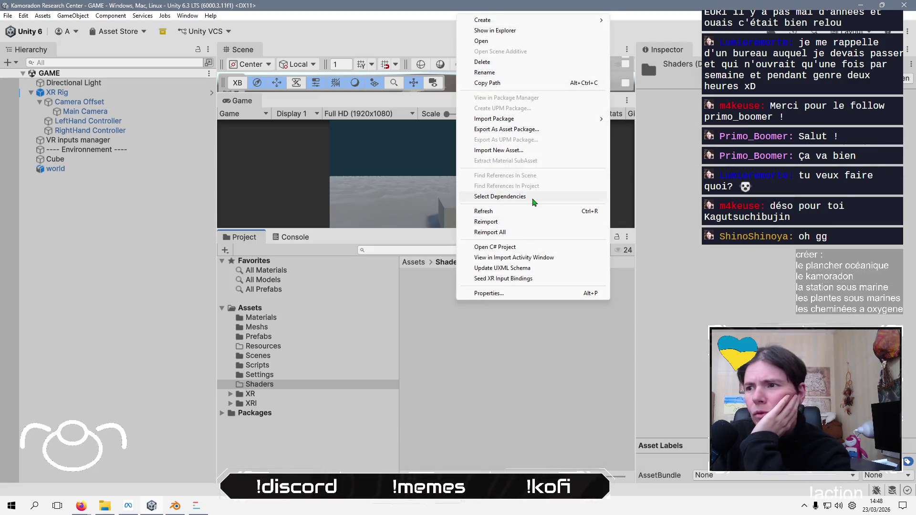
pyautogui.click(515, 151)
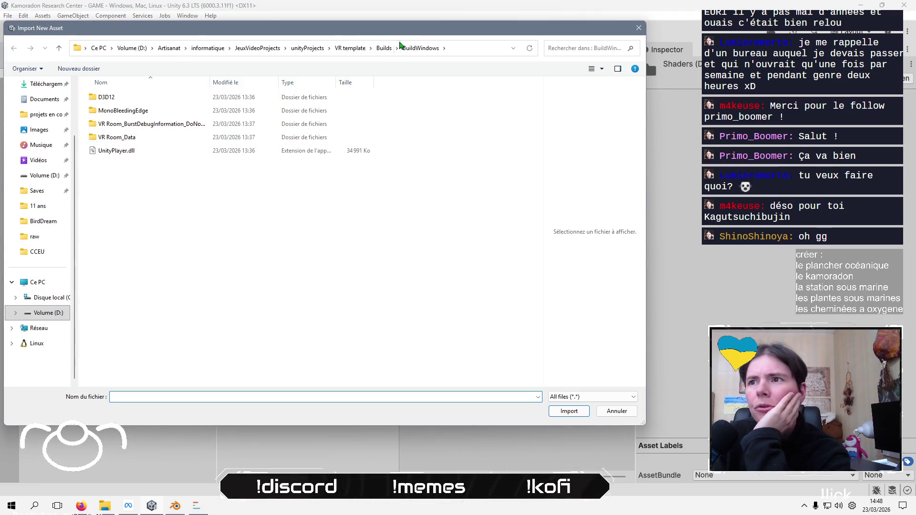
pyautogui.click(306, 48)
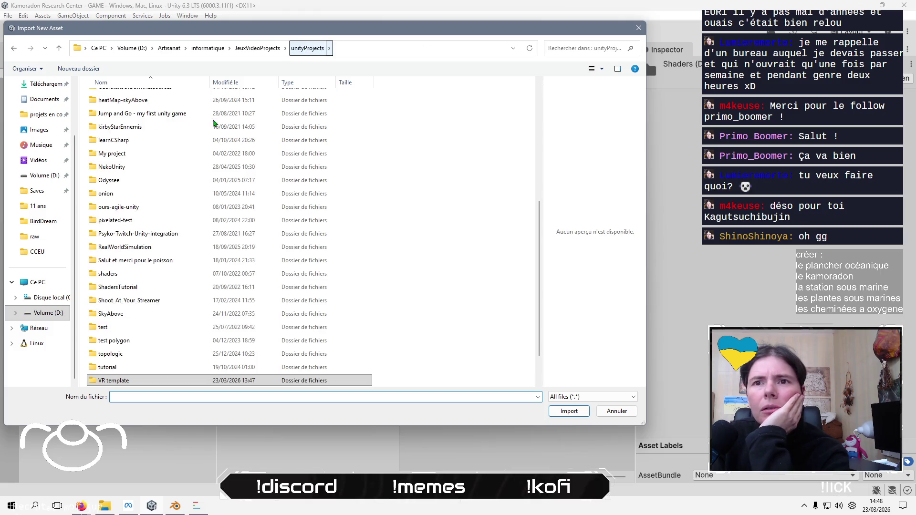
pyautogui.scroll(1, 131, 255)
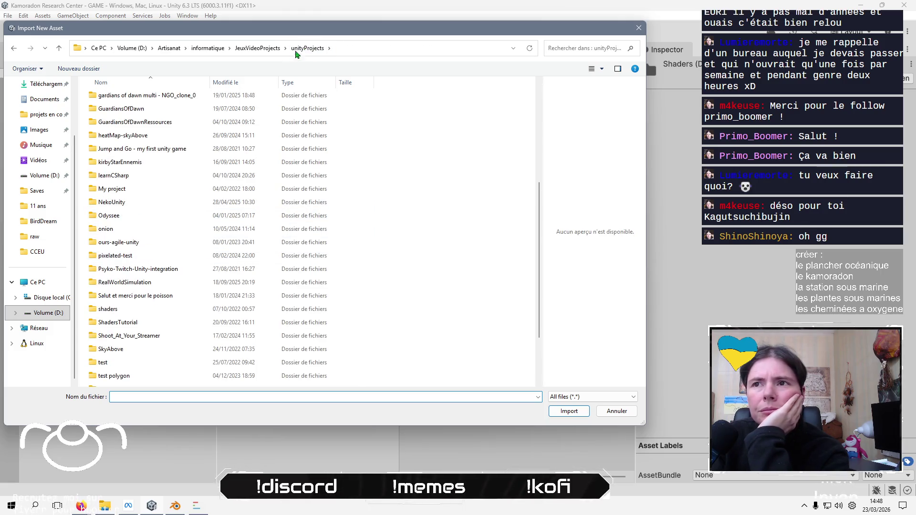
pyautogui.click(42, 120)
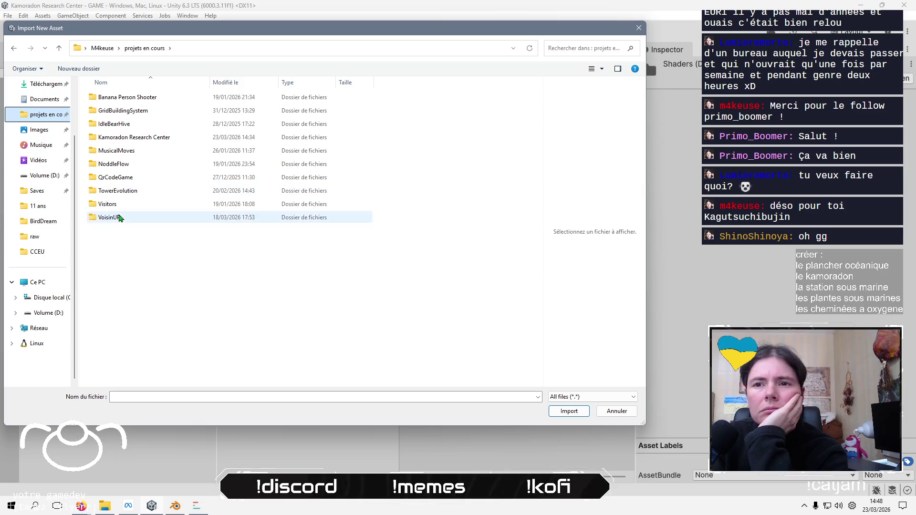
pyautogui.doubleClick(128, 190)
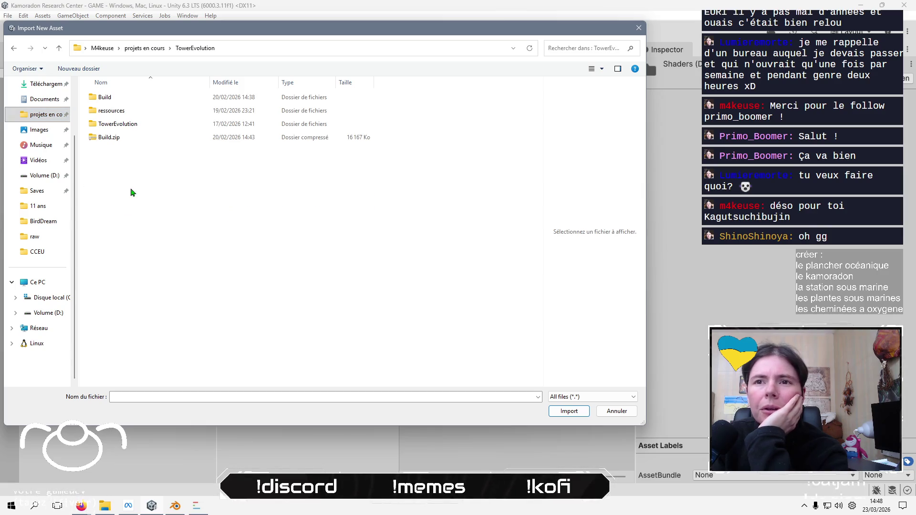
pyautogui.doubleClick(127, 126)
pyautogui.doubleClick(134, 102)
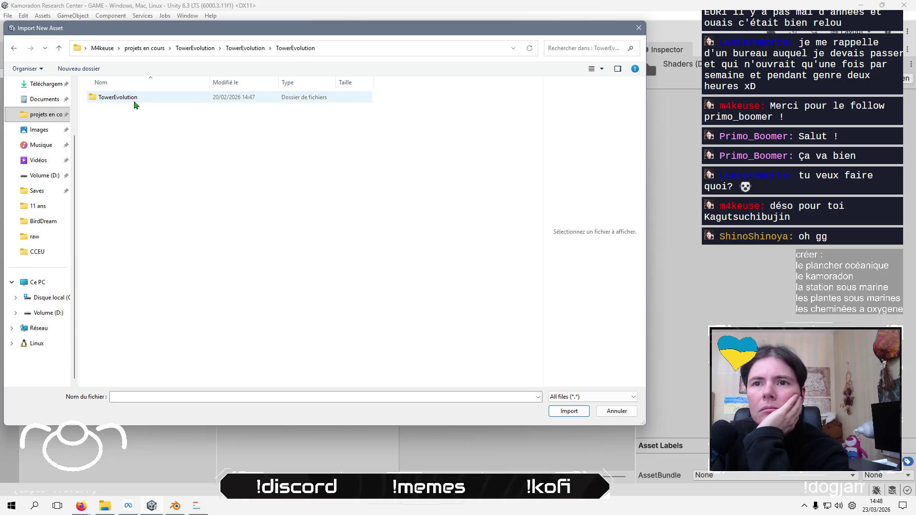
pyautogui.doubleClick(134, 101)
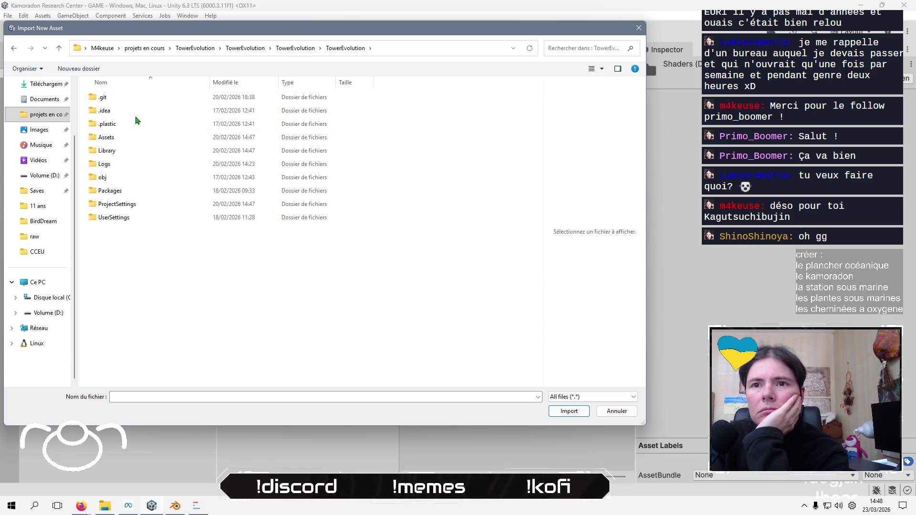
pyautogui.doubleClick(123, 138)
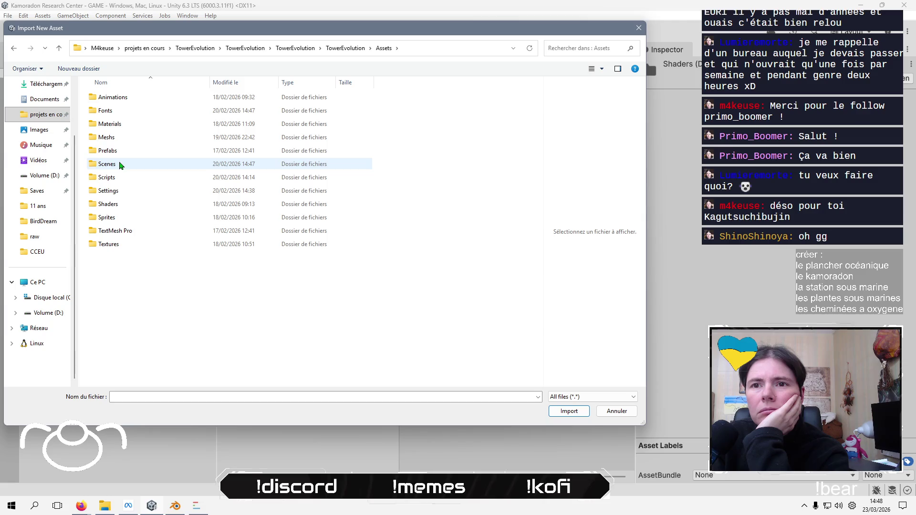
pyautogui.doubleClick(123, 205)
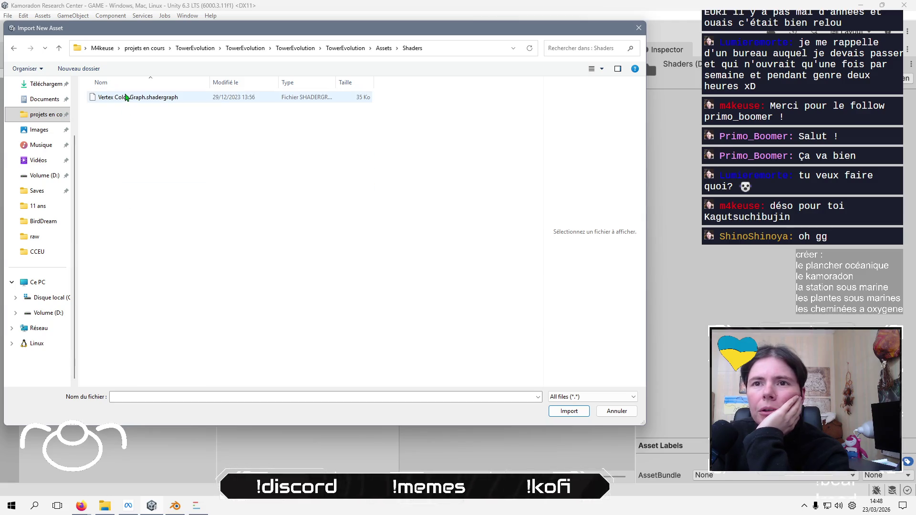
pyautogui.click(126, 97)
pyautogui.click(569, 411)
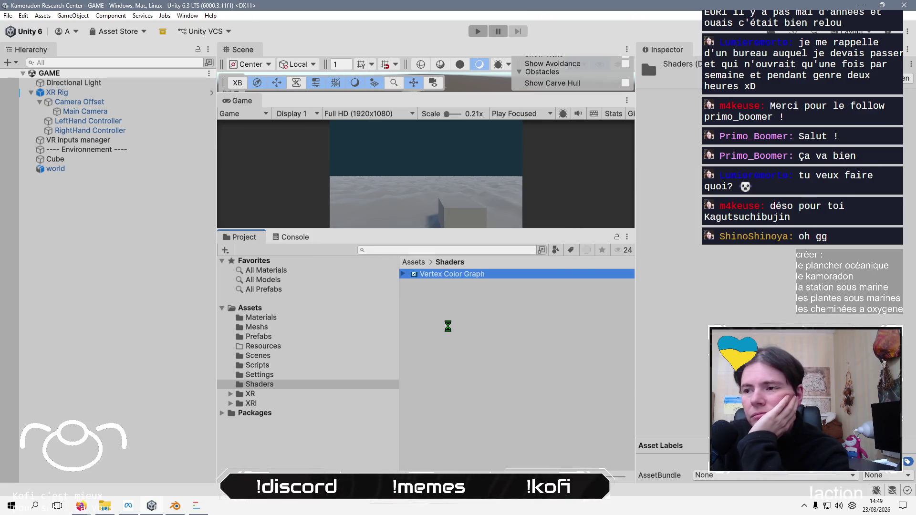
# Create a new material named vertexColors in the Materials folder
pyautogui.click(405, 264)
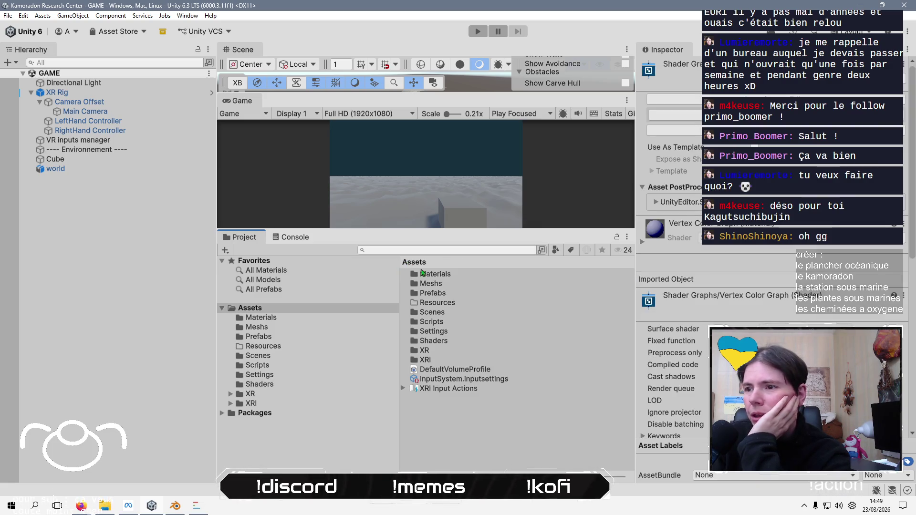
pyautogui.doubleClick(442, 276)
pyautogui.rightClick(439, 293)
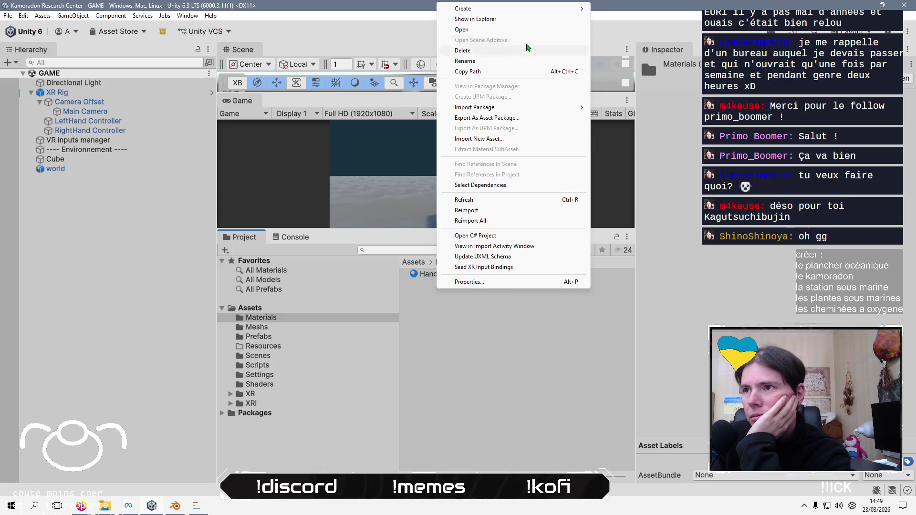
pyautogui.moveTo(572, 8)
pyautogui.click(641, 20)
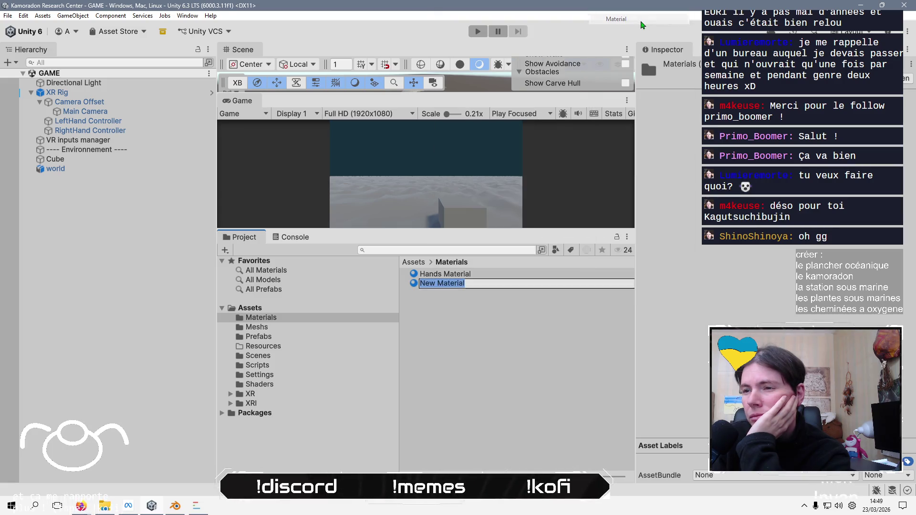
pyautogui.write('ve')
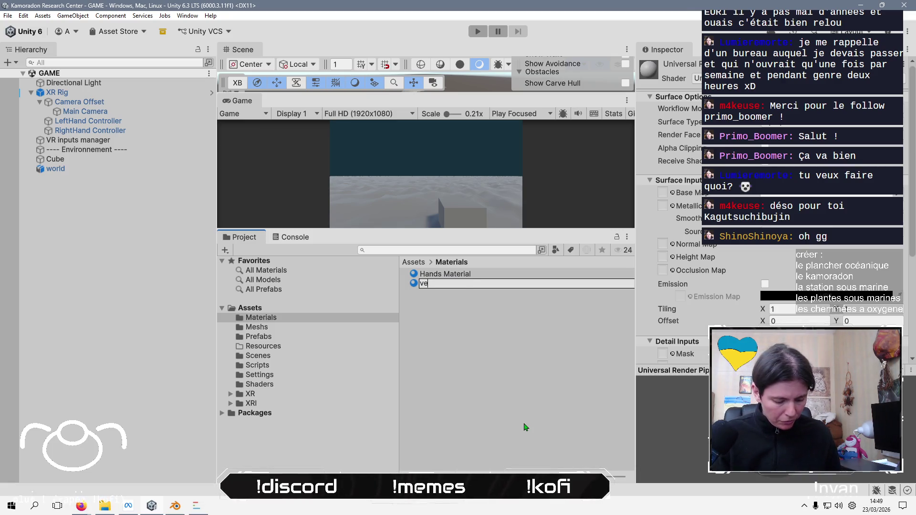
pyautogui.write('rtexColors')
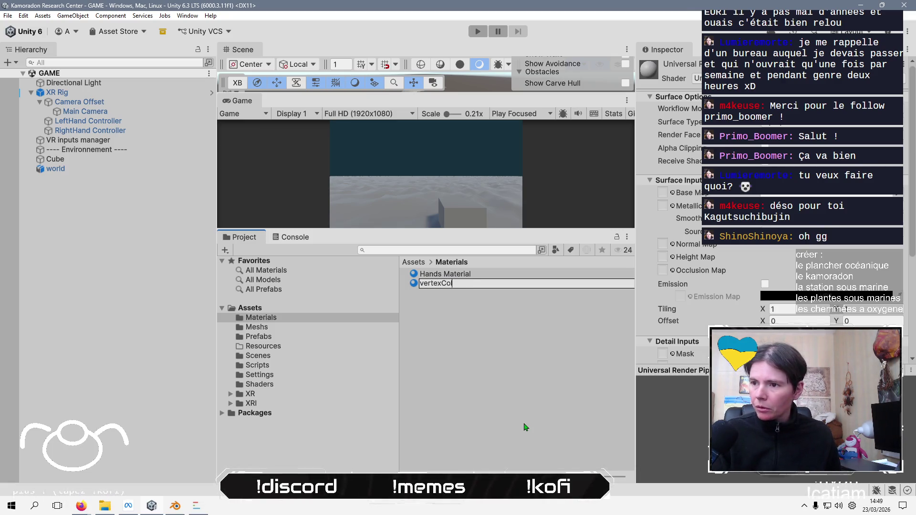
pyautogui.press('Return')
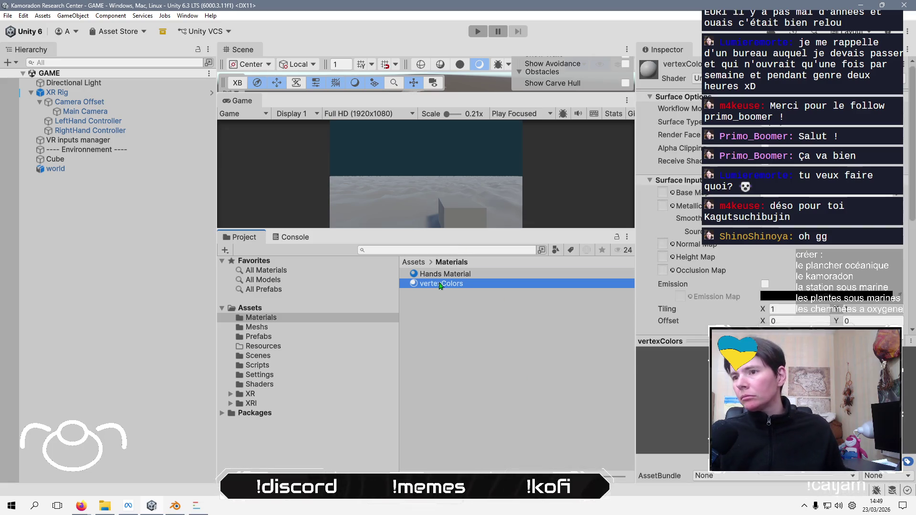
# Apply vertexColors to the seafloor plane and switch its shader to the vertex colour graph
pyautogui.moveTo(440, 285); pyautogui.dragTo(394, 201)
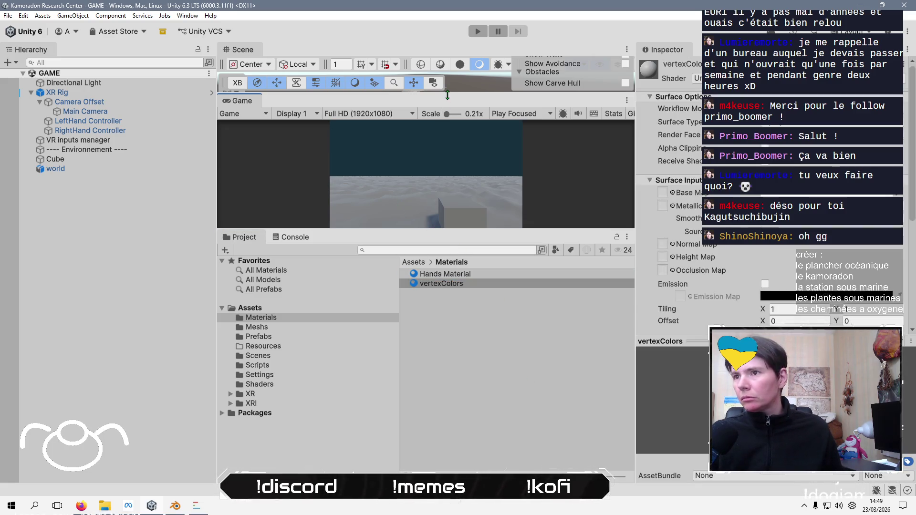
pyautogui.moveTo(445, 95); pyautogui.dragTo(449, 148)
pyautogui.click(429, 285)
pyautogui.moveTo(429, 285); pyautogui.dragTo(446, 127)
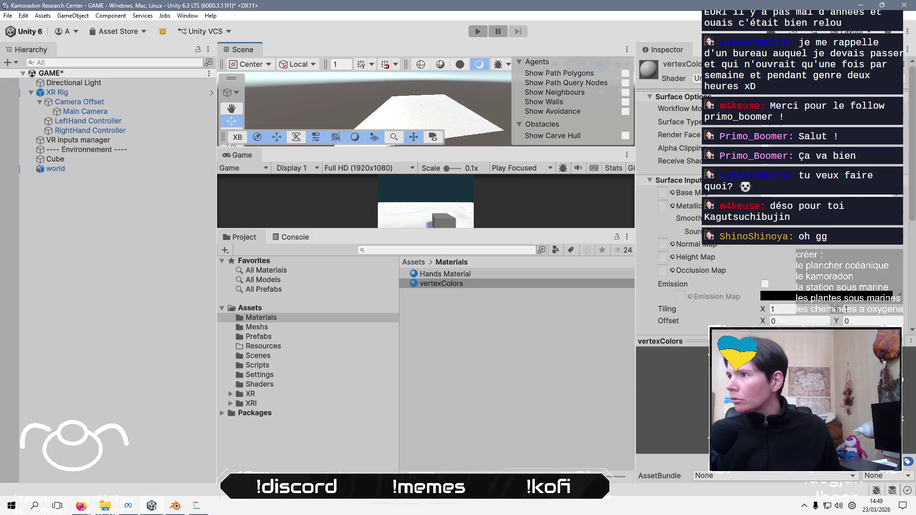
pyautogui.click(697, 78)
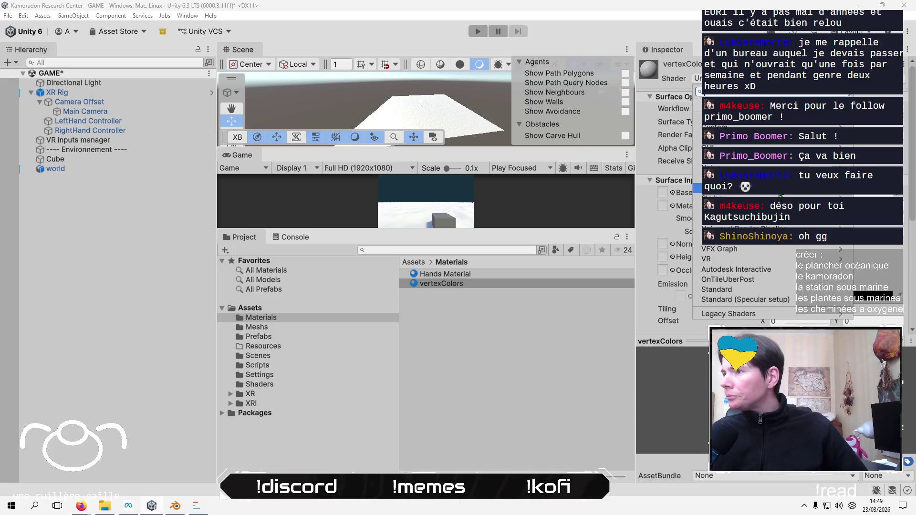
pyautogui.click(744, 178)
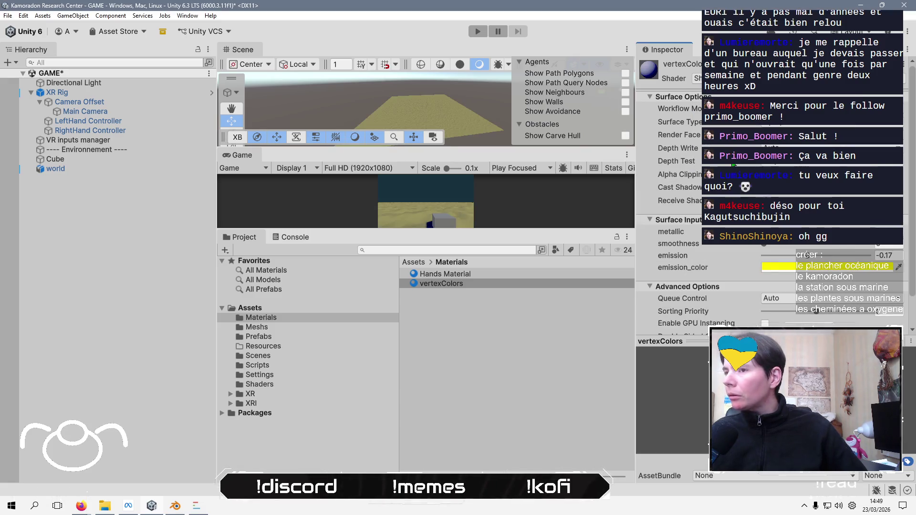
# Enlarge the Game view and select the Directional Light
pyautogui.moveTo(497, 232); pyautogui.dragTo(494, 385)
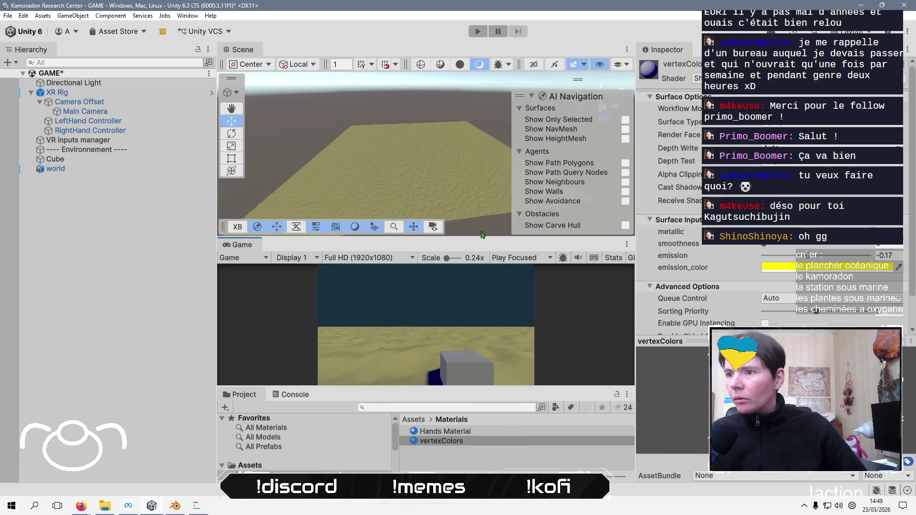
pyautogui.moveTo(473, 239); pyautogui.dragTo(465, 86)
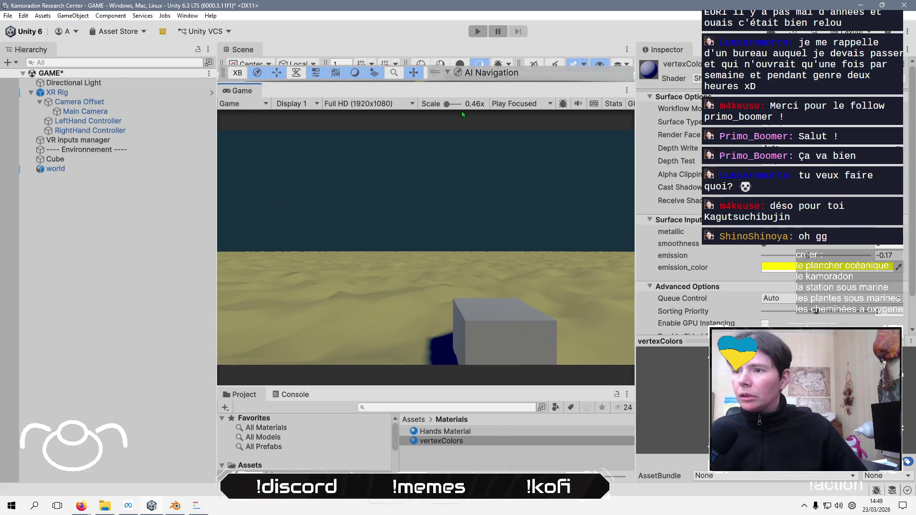
pyautogui.click(134, 84)
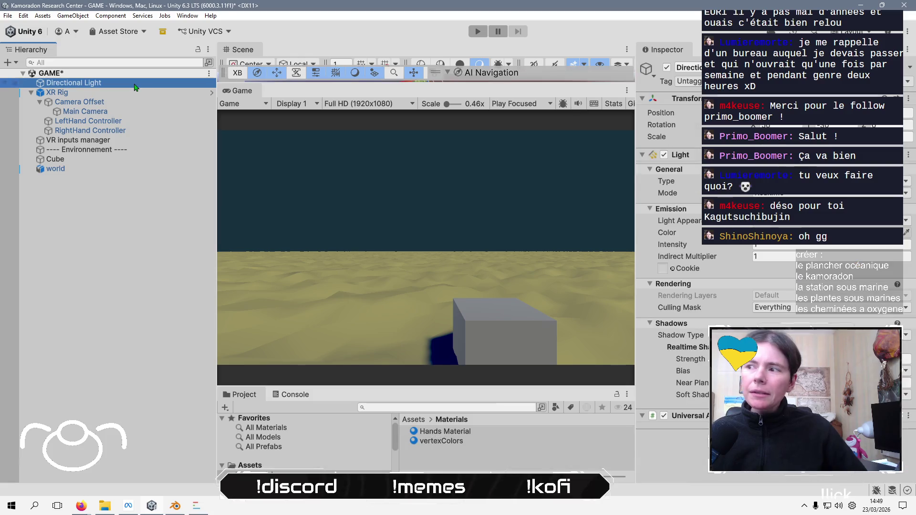
# Lower the Directional Light's intensity and tint its colour to a dark teal blue-green
pyautogui.moveTo(719, 260)
pyautogui.mouseDown()
pyautogui.moveTo(737, 252)
pyautogui.moveTo(715, 250)
pyautogui.moveTo(722, 247)
pyautogui.mouseUp()
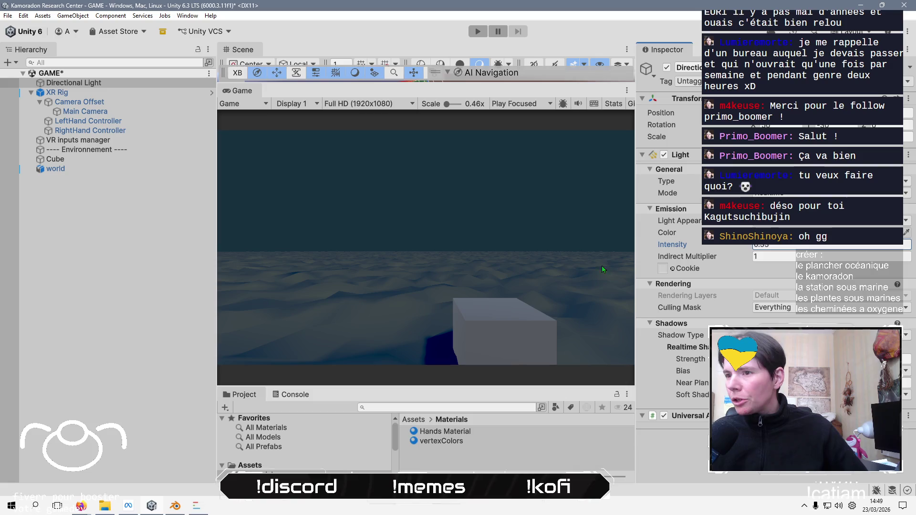
pyautogui.click(825, 233)
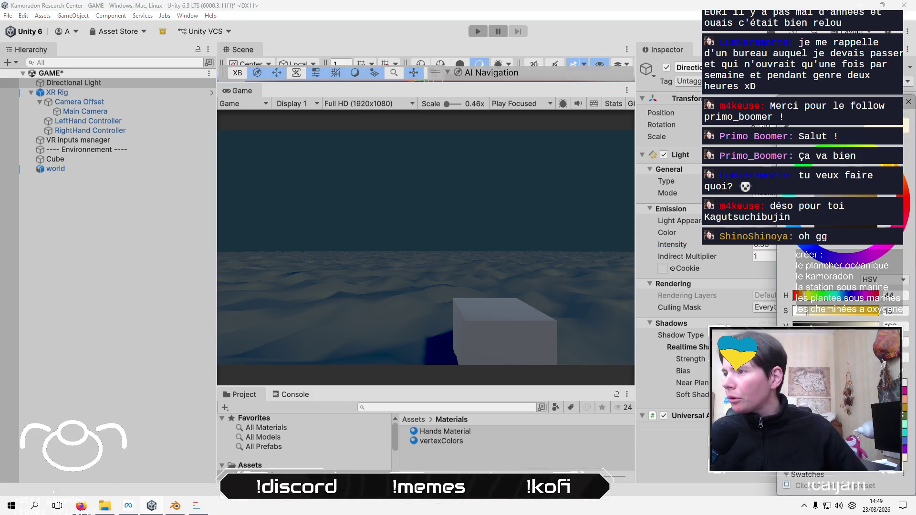
pyautogui.moveTo(796, 295); pyautogui.dragTo(836, 296)
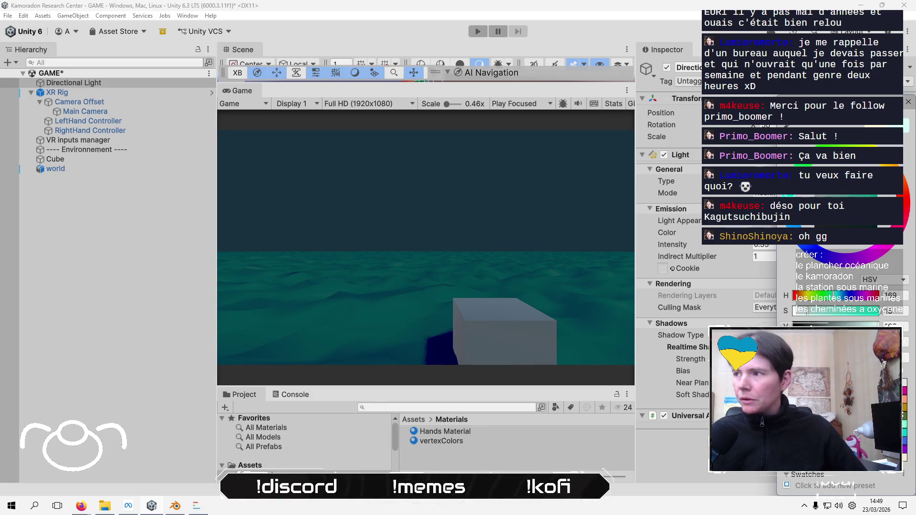
pyautogui.moveTo(836, 295); pyautogui.dragTo(838, 296)
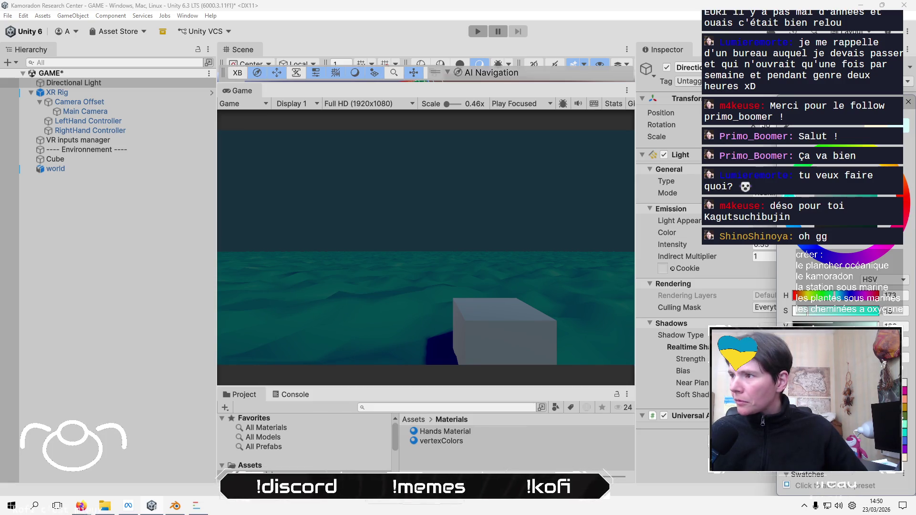
pyautogui.moveTo(835, 326); pyautogui.dragTo(832, 325)
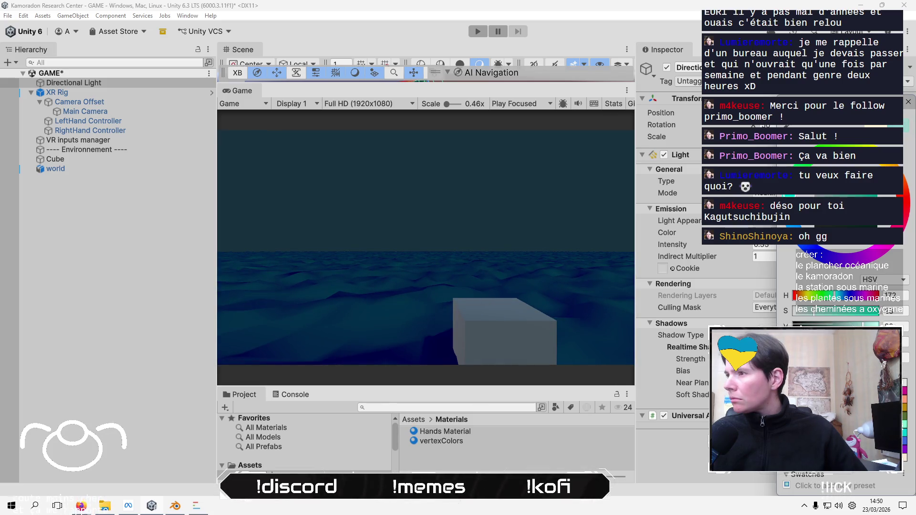
pyautogui.moveTo(832, 326); pyautogui.dragTo(830, 326)
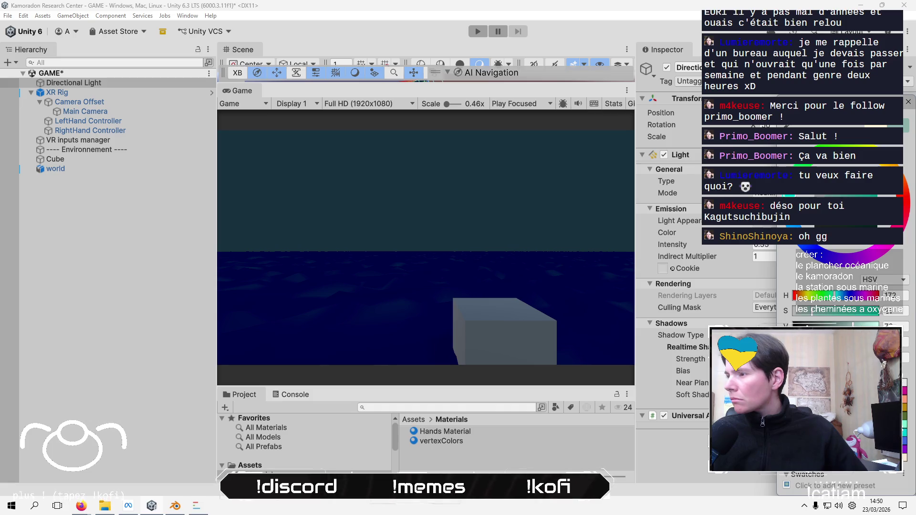
pyautogui.moveTo(832, 326); pyautogui.dragTo(907, 181)
pyautogui.click(909, 103)
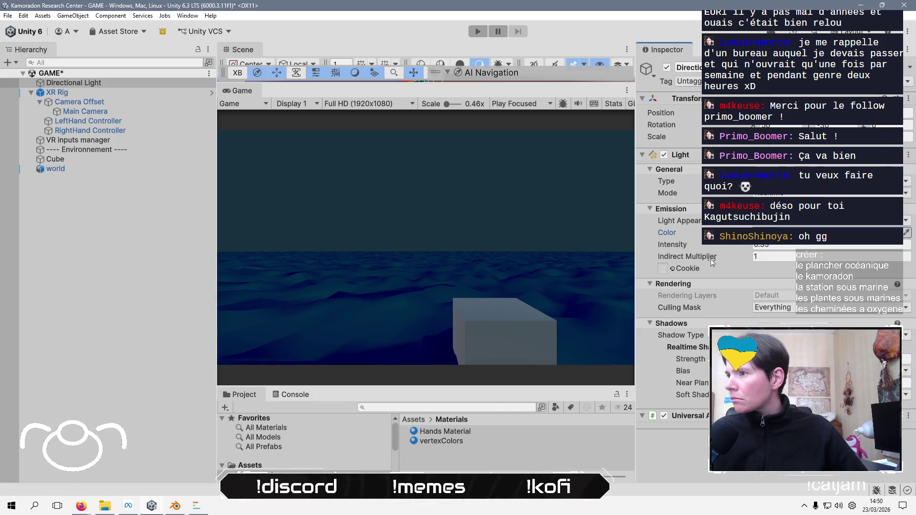
# Fine-tune the light's intensity and desaturate its colour slightly
pyautogui.moveTo(744, 252)
pyautogui.mouseDown()
pyautogui.moveTo(731, 250)
pyautogui.moveTo(746, 249)
pyautogui.mouseUp()
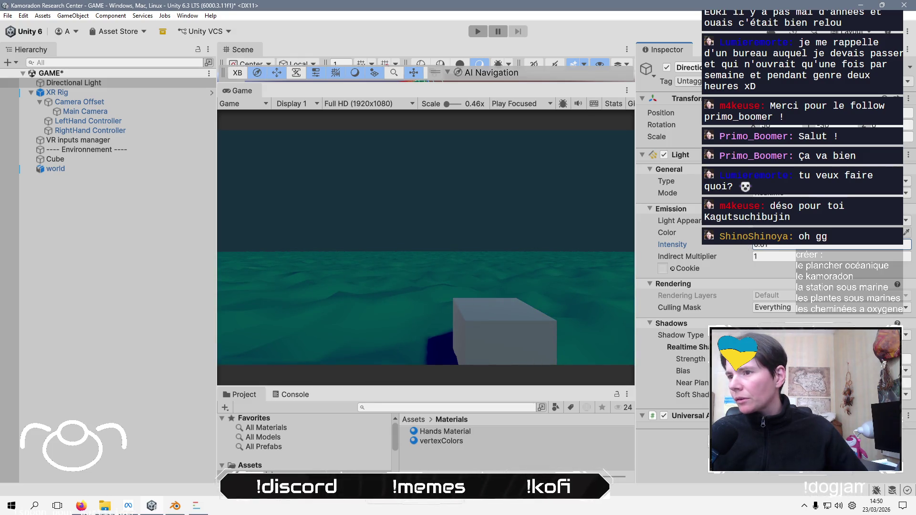
pyautogui.click(810, 232)
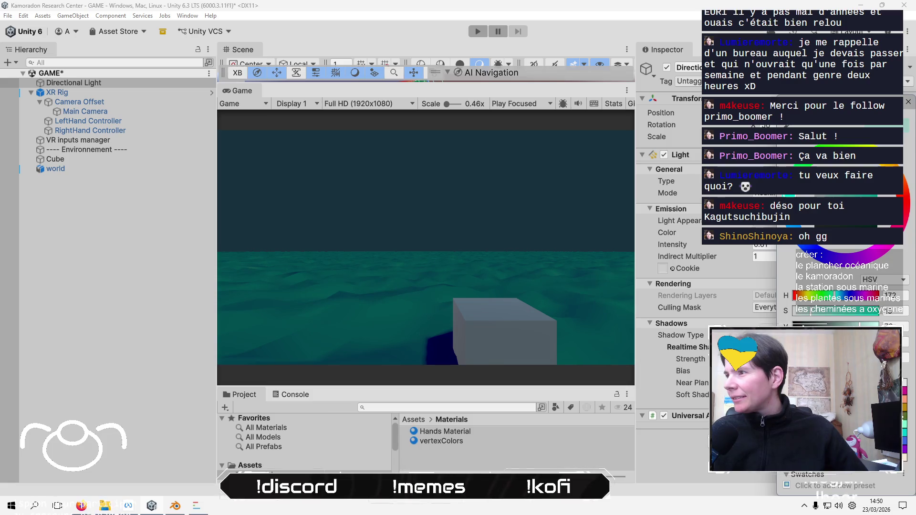
pyautogui.moveTo(858, 310)
pyautogui.mouseDown()
pyautogui.moveTo(840, 310)
pyautogui.moveTo(849, 326)
pyautogui.mouseUp()
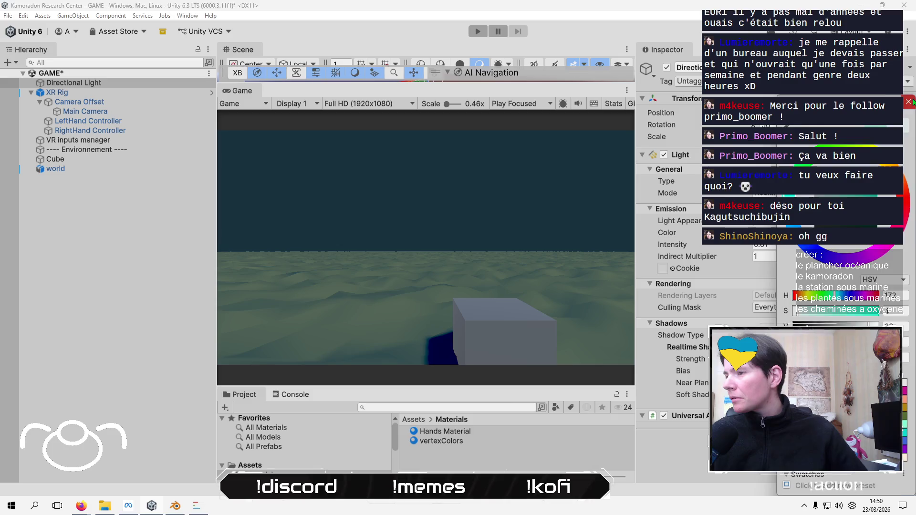
pyautogui.press('Escape')
pyautogui.moveTo(729, 247); pyautogui.dragTo(730, 247)
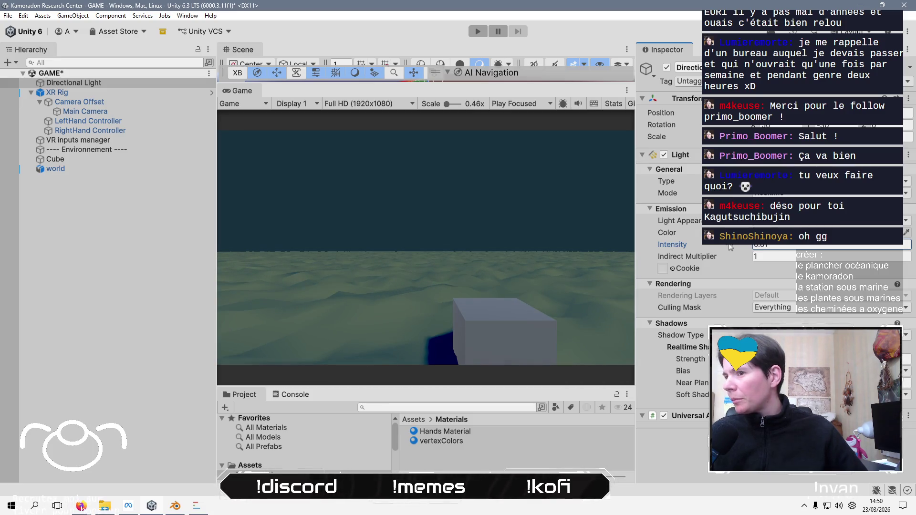
# Deselect the Directional Light and save the GAME scene
pyautogui.click(183, 287)
pyautogui.click(53, 61)
pyautogui.hotkey('ctrl', 's')
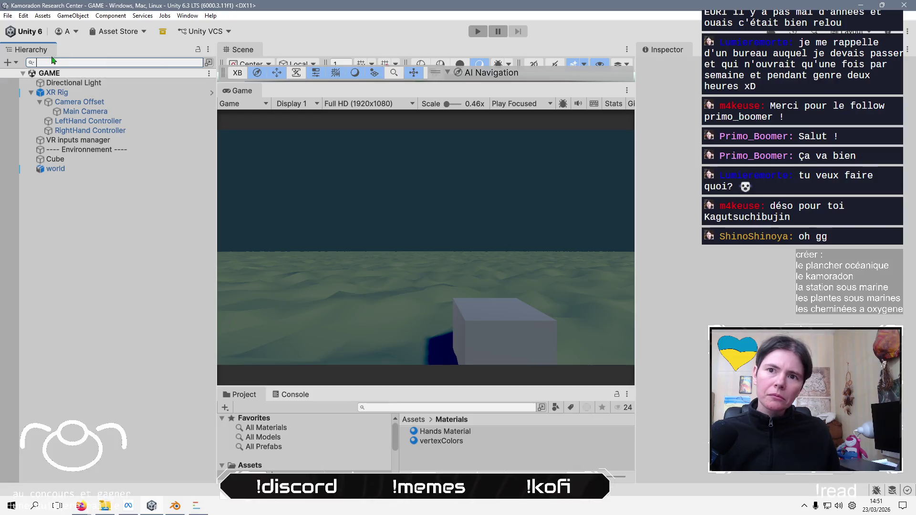
# Open the Package Manager from Window > Package Management
pyautogui.click(18, 63)
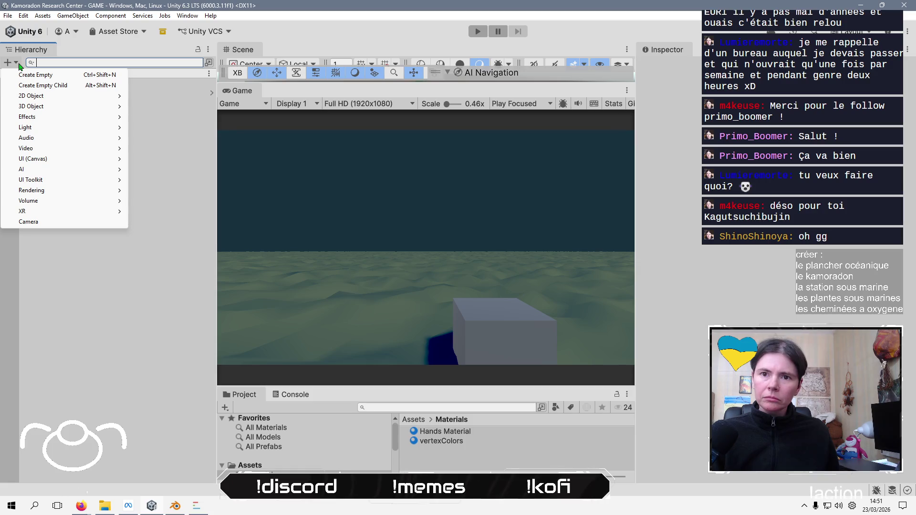
pyautogui.click(94, 261)
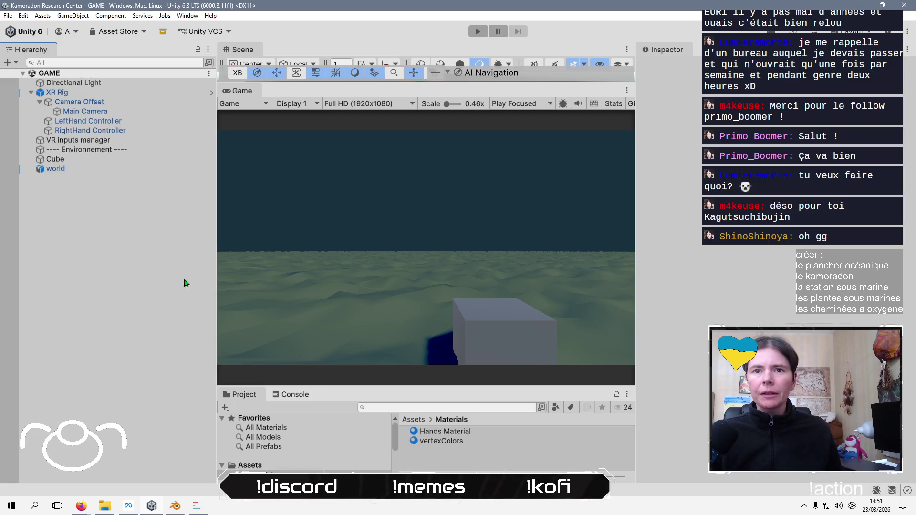
pyautogui.click(186, 18)
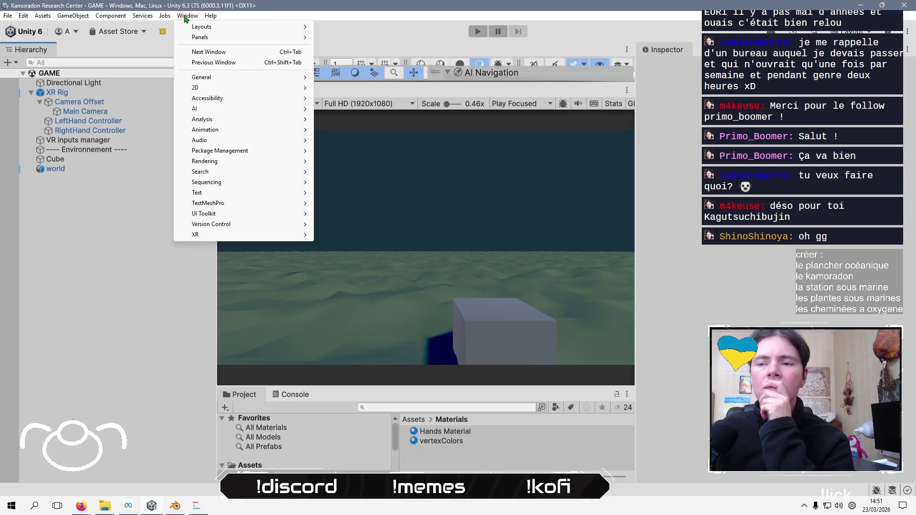
pyautogui.moveTo(303, 151)
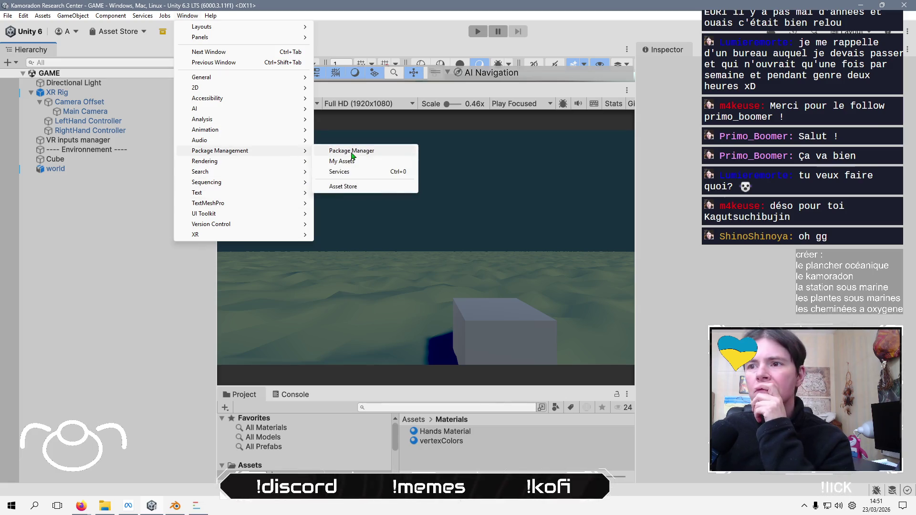
pyautogui.click(352, 151)
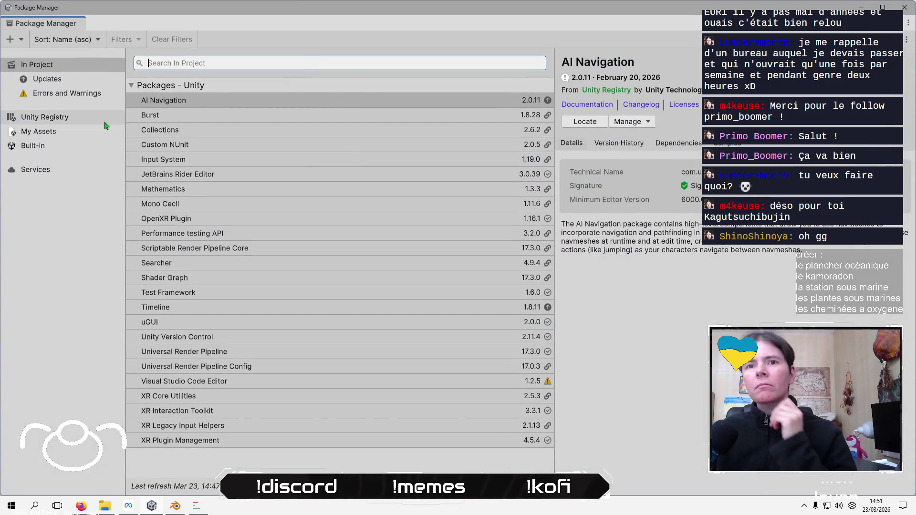
# Search the Unity Registry for 'post' and install Post Processing 3.5.4
pyautogui.click(45, 117)
pyautogui.click(350, 68)
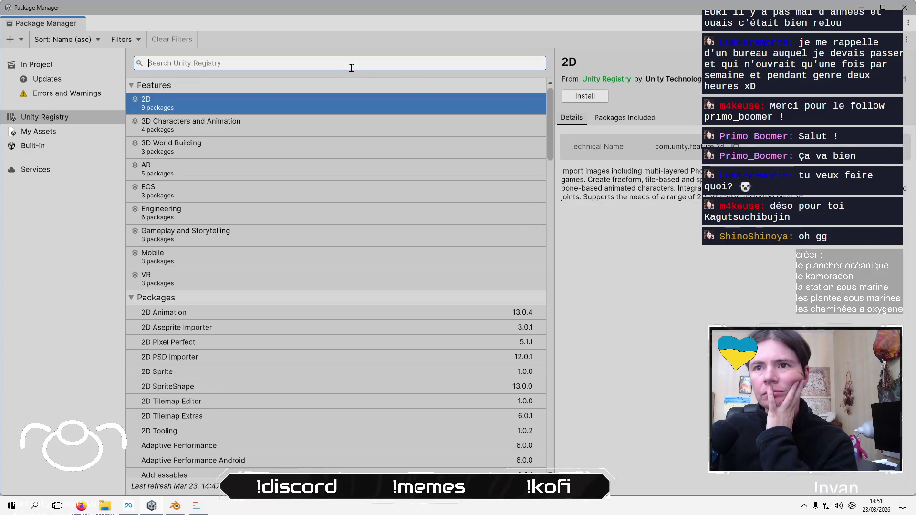
pyautogui.write('post')
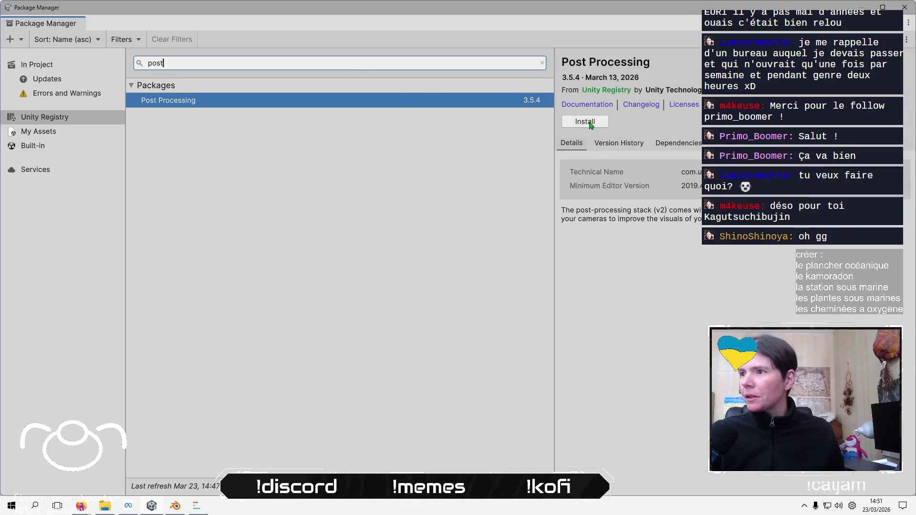
pyautogui.click(585, 122)
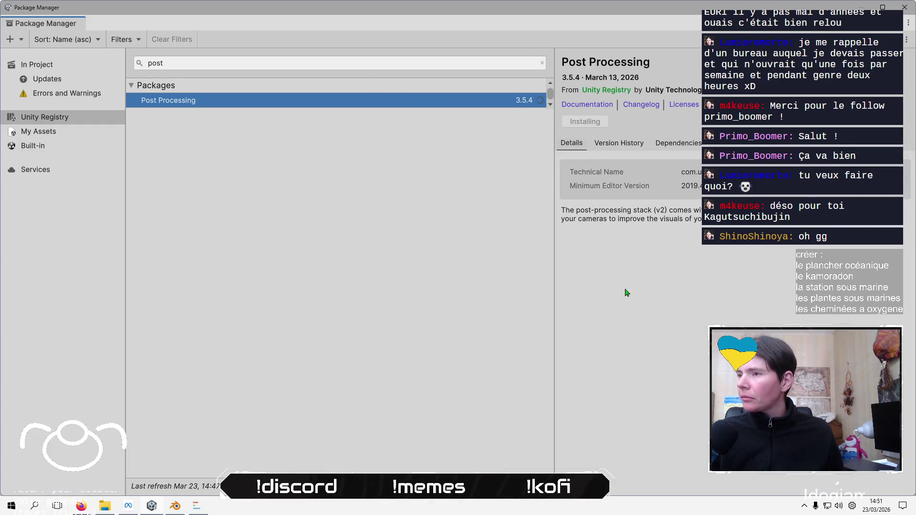
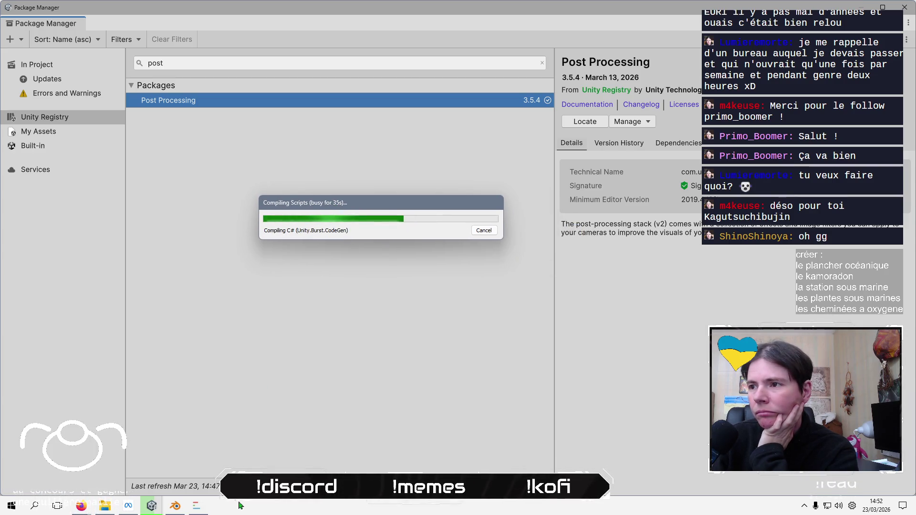
# Leave Unity's Package Manager compiling and bring Blender's world.blend seabed scene to the front
pyautogui.hotkey('alt', 'Tab')
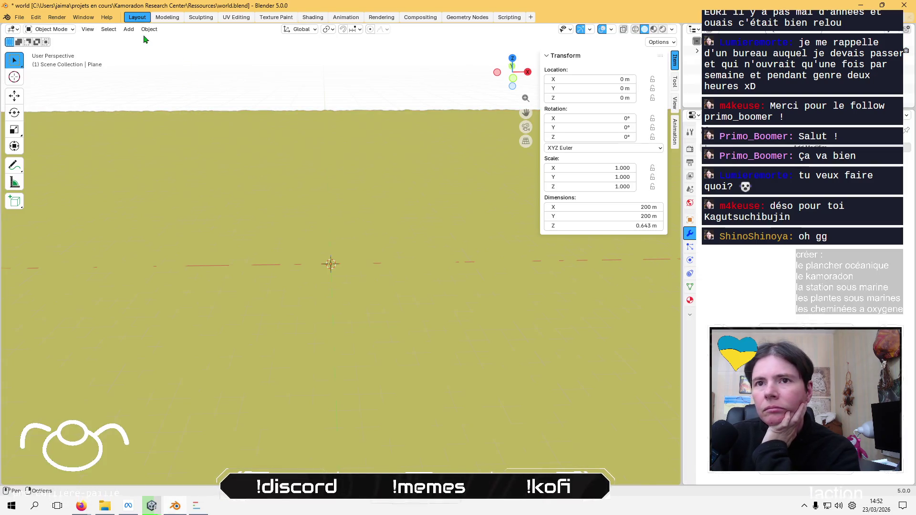
# Add a Rock Generator rock (0.733 × 0.764 × 0.924 m) at the origin and select it
pyautogui.click(129, 29)
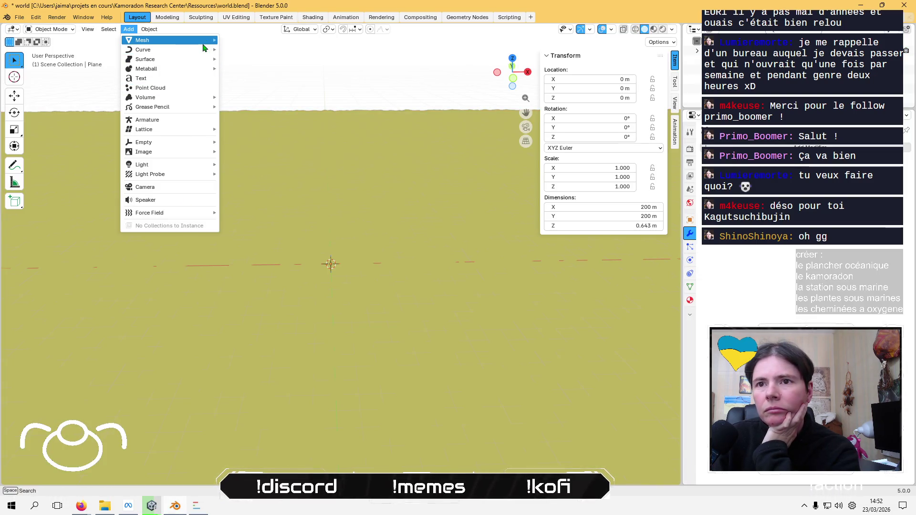
pyautogui.moveTo(205, 41)
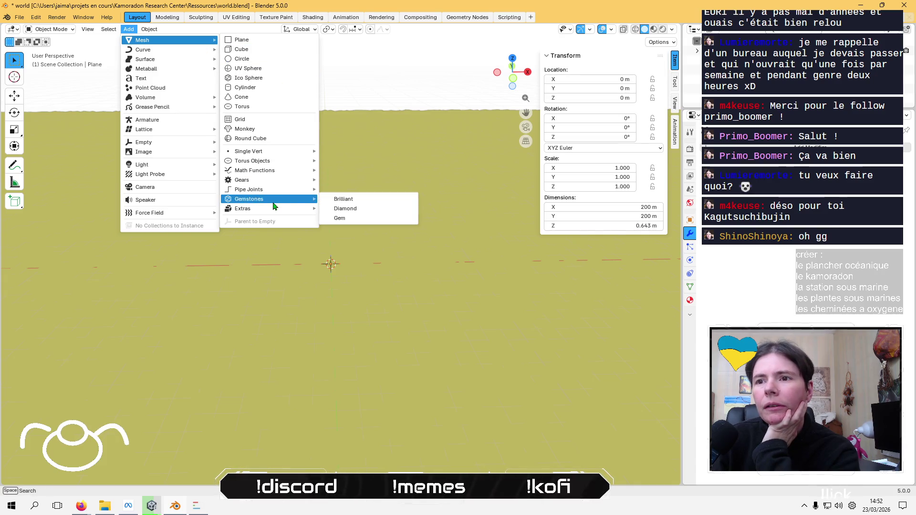
pyautogui.moveTo(278, 211)
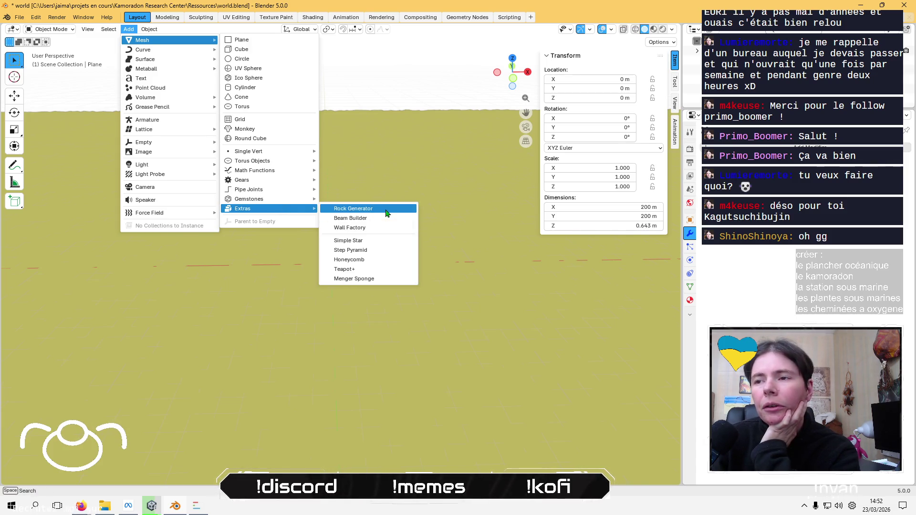
pyautogui.click(382, 208)
pyautogui.scroll(4, 368, 229)
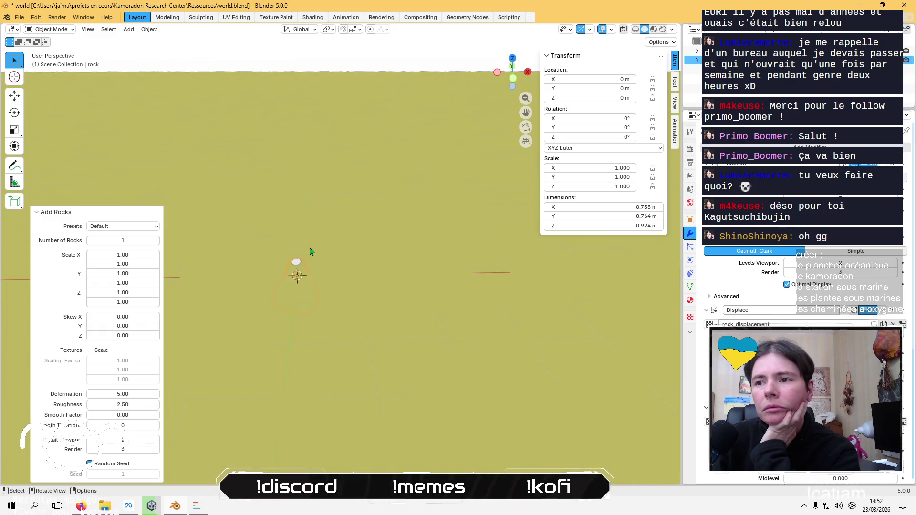
pyautogui.moveTo(310, 121); pyautogui.dragTo(317, 82, button='middle')
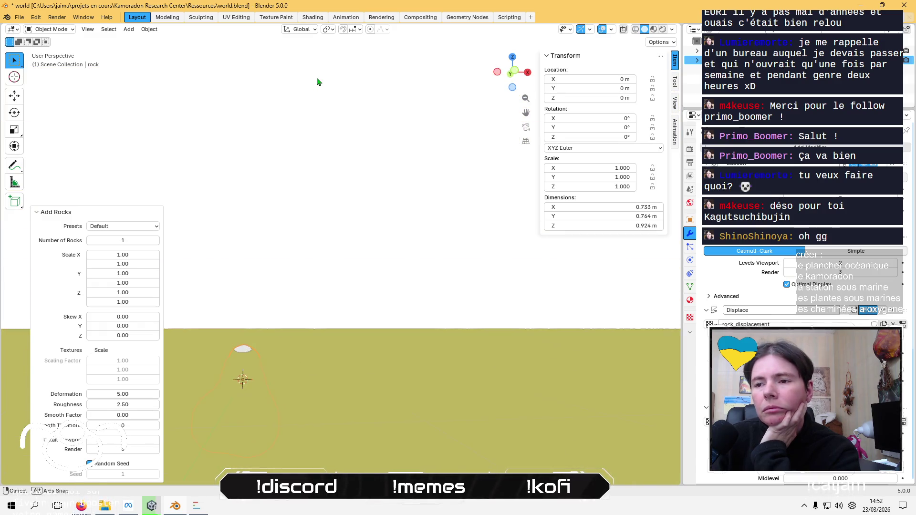
pyautogui.click(307, 157)
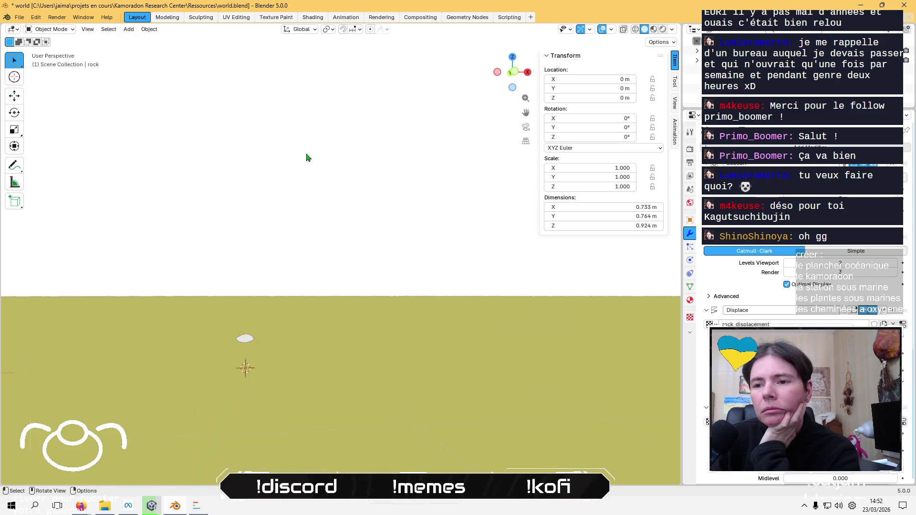
pyautogui.click(248, 344)
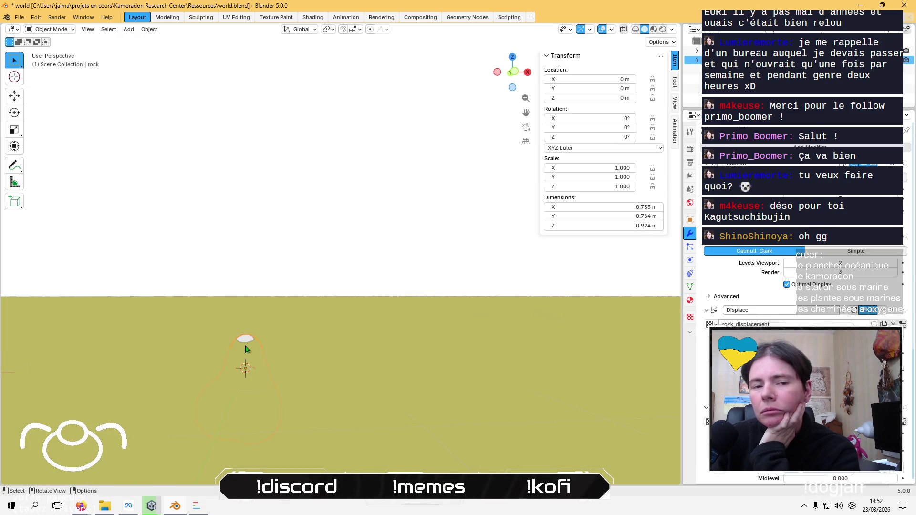
pyautogui.click(15, 96)
# Raise the rock along Z and scale it up to about 12.8
pyautogui.press('g')
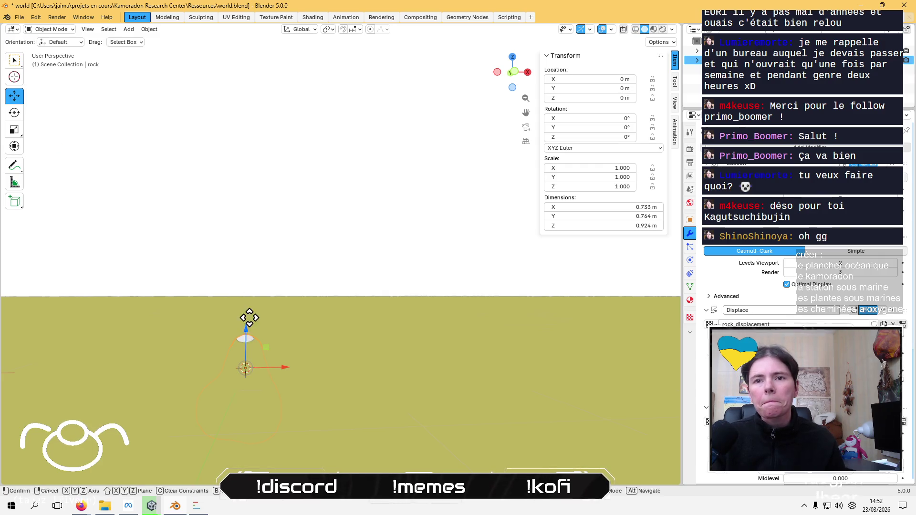
pyautogui.press('z')
pyautogui.click(262, 225)
pyautogui.moveTo(262, 224); pyautogui.dragTo(352, 286, button='middle')
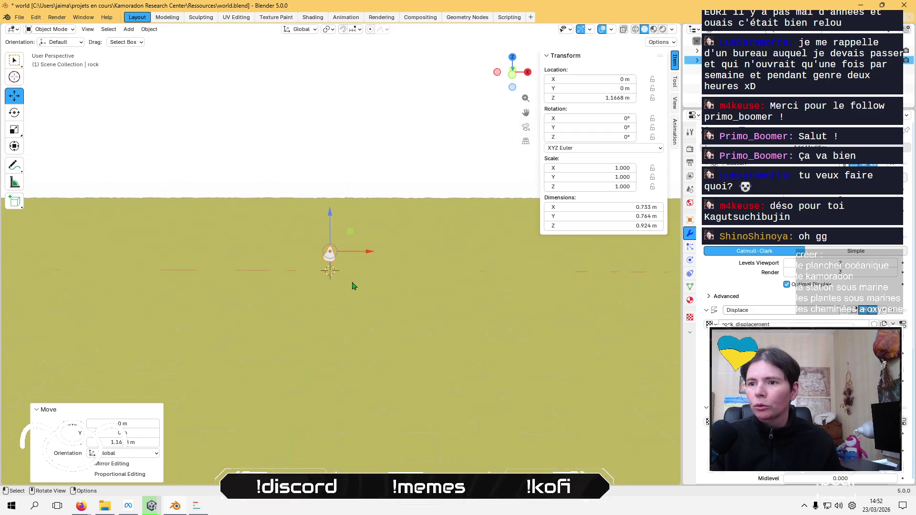
pyautogui.press('s')
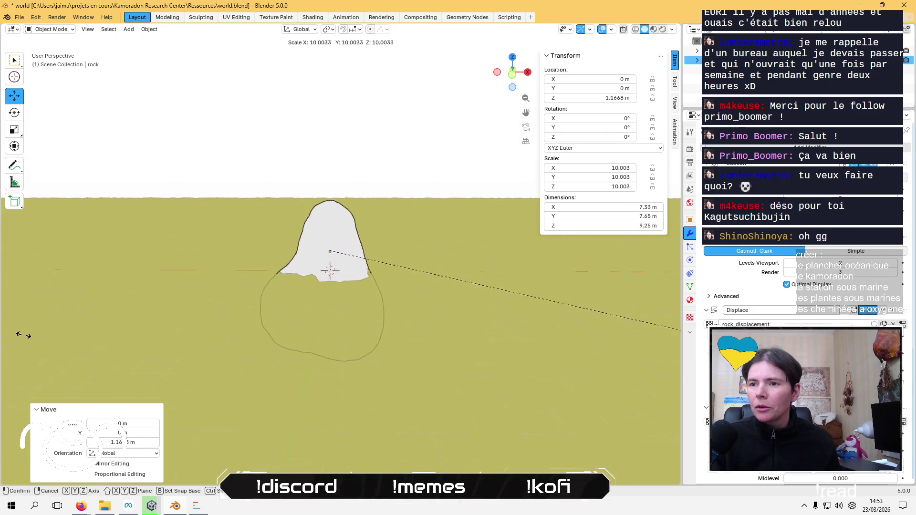
pyautogui.click(172, 310)
# Tilt the rock 107.29° around the Y axis with the Rotate tool
pyautogui.click(13, 117)
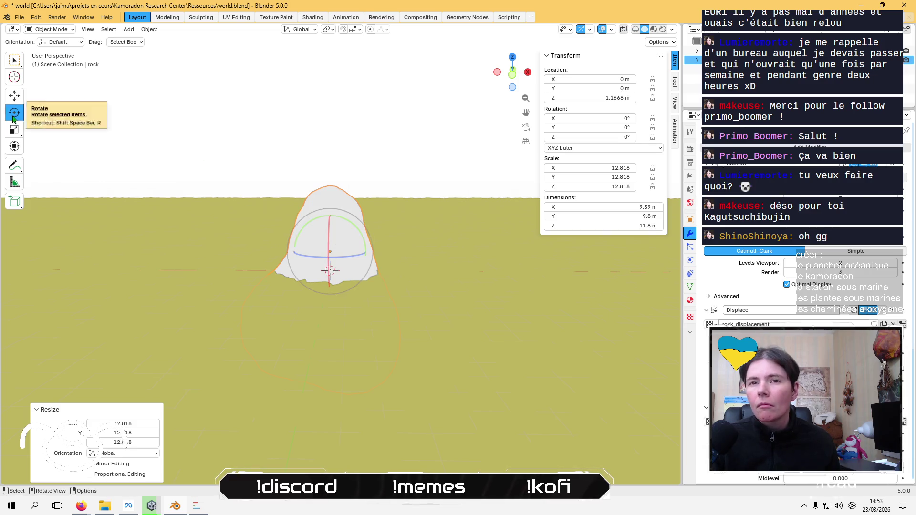
pyautogui.moveTo(355, 227)
pyautogui.mouseDown()
pyautogui.moveTo(435, 231)
pyautogui.moveTo(453, 300)
pyautogui.moveTo(456, 375)
pyautogui.moveTo(418, 394)
pyautogui.moveTo(426, 382)
pyautogui.mouseUp()
pyautogui.rightClick(410, 240)
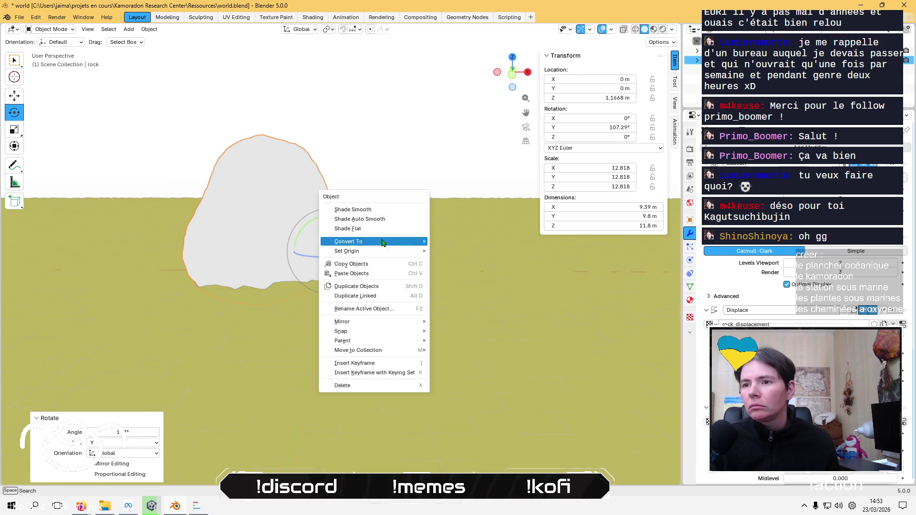
pyautogui.moveTo(406, 146); pyautogui.dragTo(386, 164, button='middle')
pyautogui.scroll(2, 385, 165)
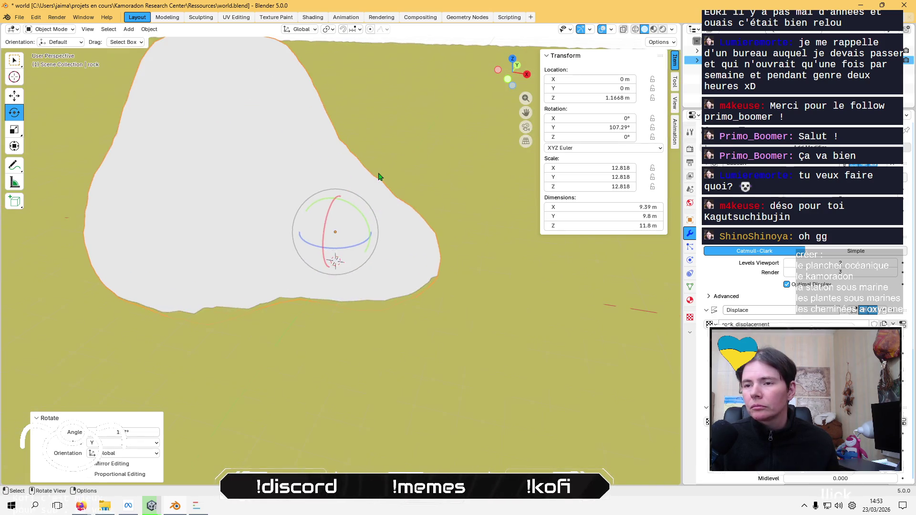
pyautogui.scroll(-6, 385, 164)
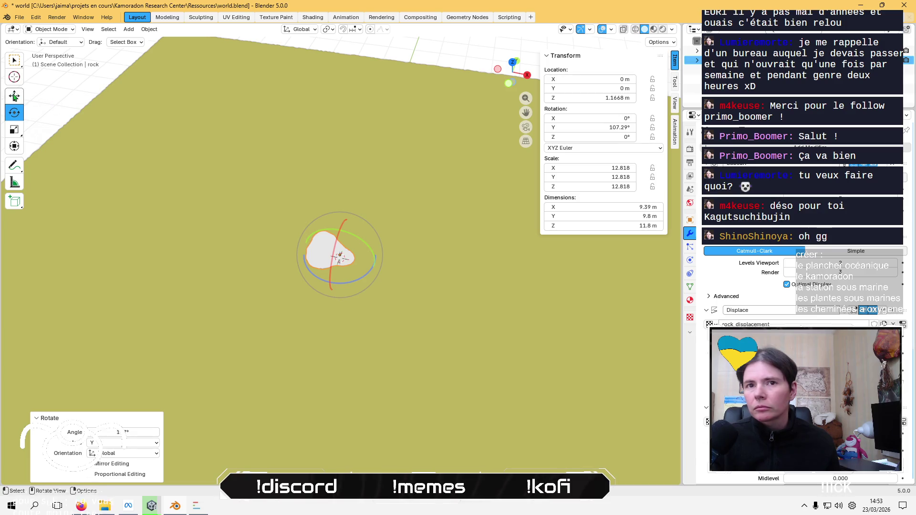
# In top view, move the rock to X −37.392, Y 51.646 and enlarge it to scale 38.635
pyautogui.click(14, 97)
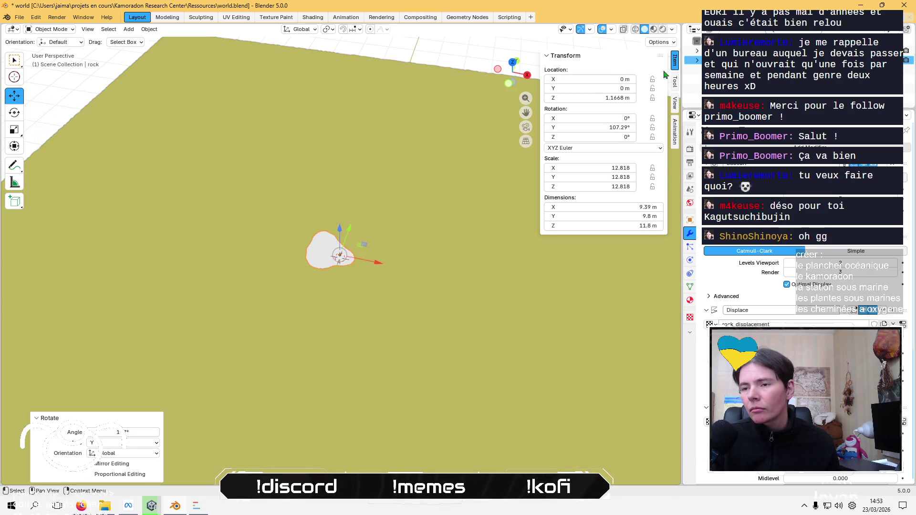
pyautogui.click(512, 63)
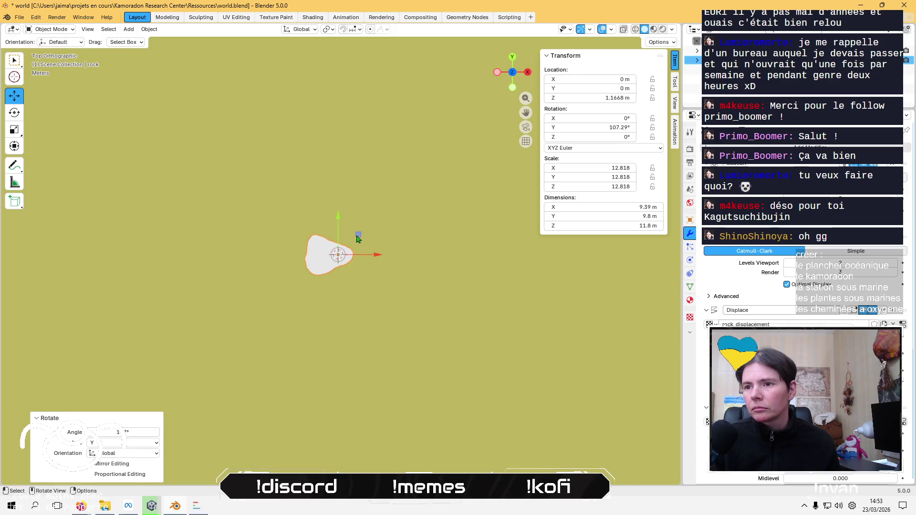
pyautogui.moveTo(357, 238); pyautogui.dragTo(236, 131)
pyautogui.moveTo(236, 131)
pyautogui.mouseDown(button='middle')
pyautogui.moveTo(303, 178)
pyautogui.moveTo(319, 118)
pyautogui.moveTo(334, 155)
pyautogui.mouseUp(button='middle')
pyautogui.press('s')
pyautogui.click(455, 283)
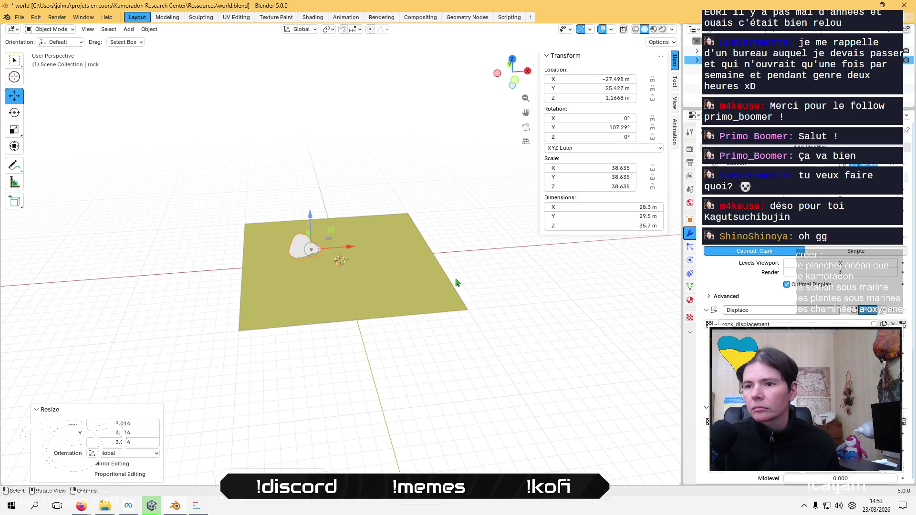
pyautogui.moveTo(456, 283); pyautogui.dragTo(406, 253, button='middle')
pyautogui.press('KP_7')
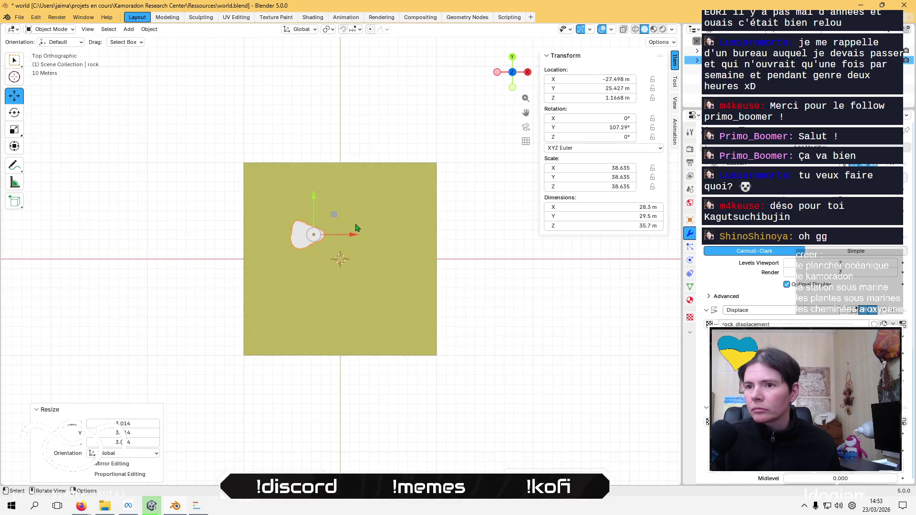
pyautogui.moveTo(334, 218); pyautogui.dragTo(329, 143)
pyautogui.moveTo(329, 142)
pyautogui.mouseDown(button='middle')
pyautogui.moveTo(352, 173)
pyautogui.moveTo(359, 129)
pyautogui.mouseUp(button='middle')
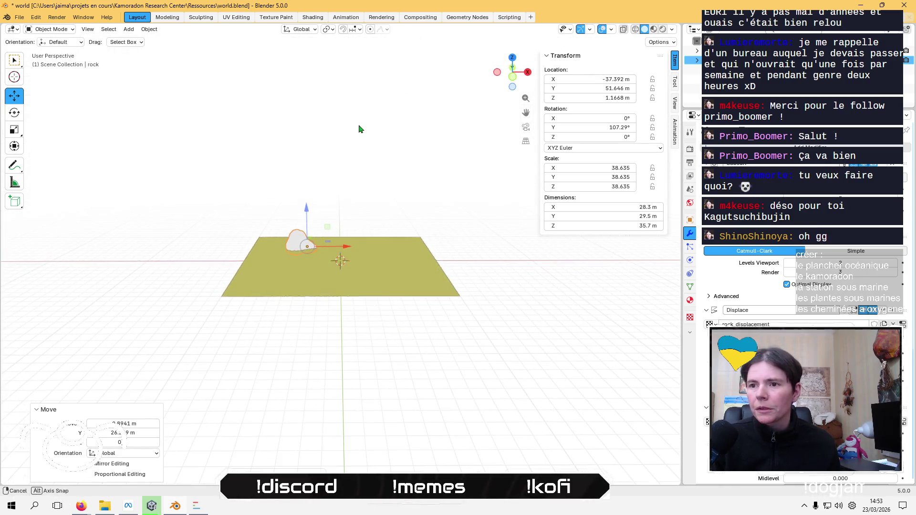
# Deselect the rock and check its placement from a low angle over the plane
pyautogui.click(343, 179)
pyautogui.scroll(5, 343, 179)
pyautogui.moveTo(342, 180)
pyautogui.mouseDown(button='middle')
pyautogui.moveTo(337, 149)
pyautogui.moveTo(333, 192)
pyautogui.mouseUp(button='middle')
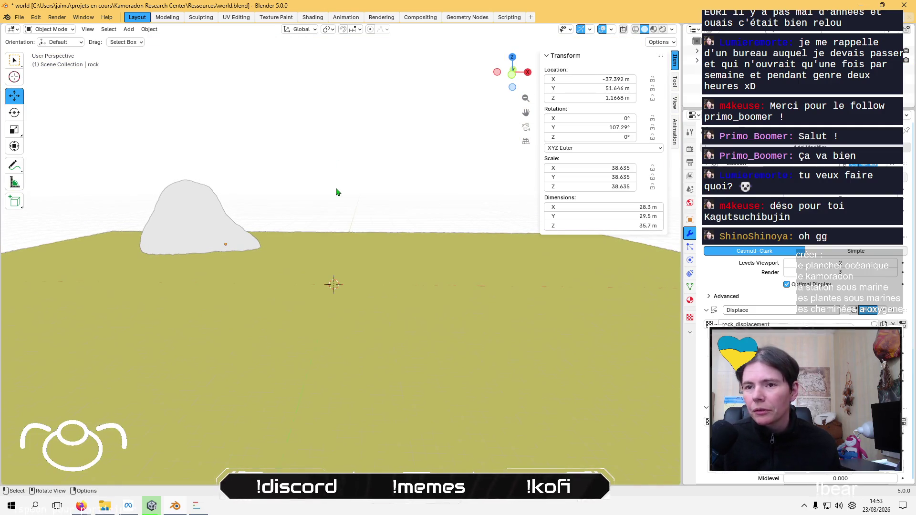
pyautogui.click(227, 233)
pyautogui.click(234, 117)
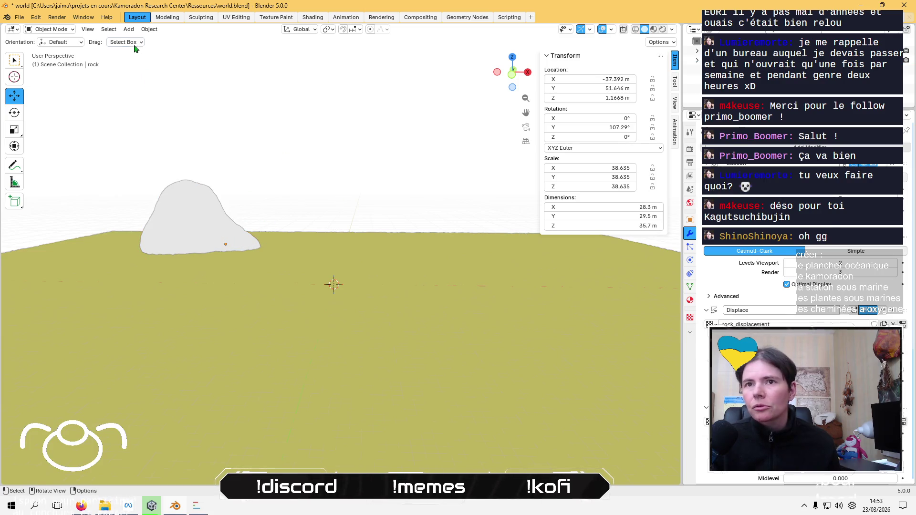
# Add a second Rock Generator rock, rock.001, at the origin
pyautogui.click(129, 29)
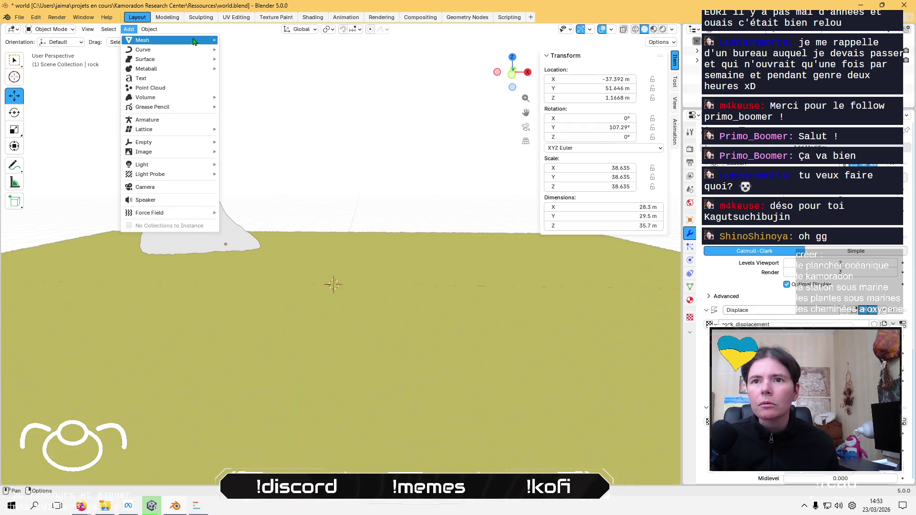
pyautogui.moveTo(193, 41)
pyautogui.moveTo(306, 208)
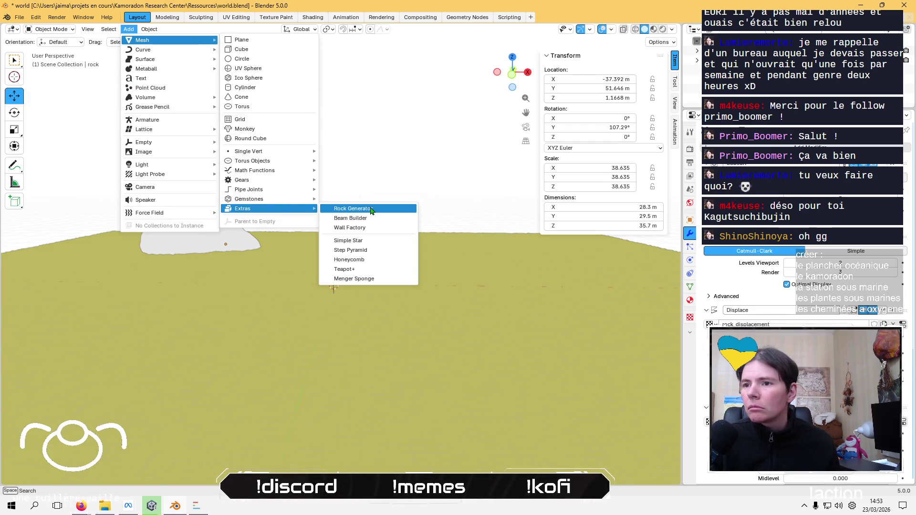
pyautogui.click(371, 211)
pyautogui.moveTo(352, 232)
pyautogui.mouseDown(button='middle')
pyautogui.moveTo(333, 167)
pyautogui.moveTo(308, 247)
pyautogui.moveTo(350, 194)
pyautogui.moveTo(321, 261)
pyautogui.mouseUp(button='middle')
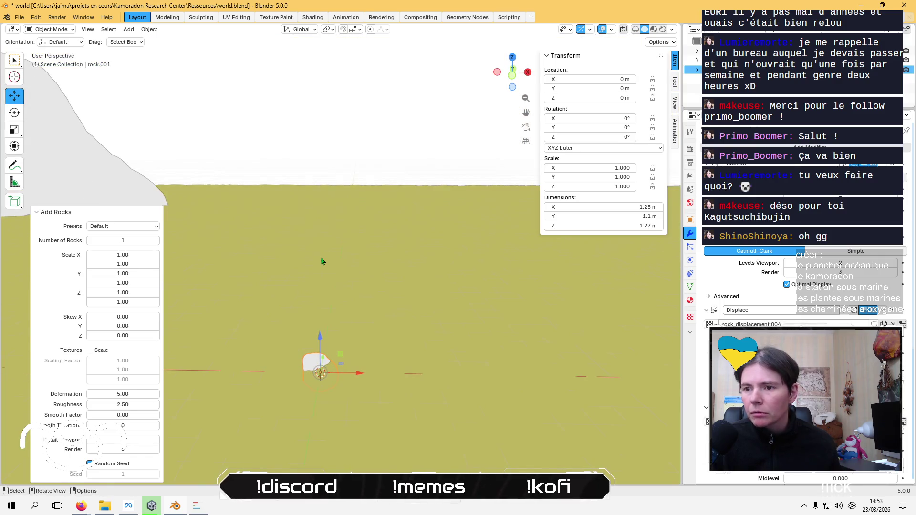
pyautogui.click(390, 168)
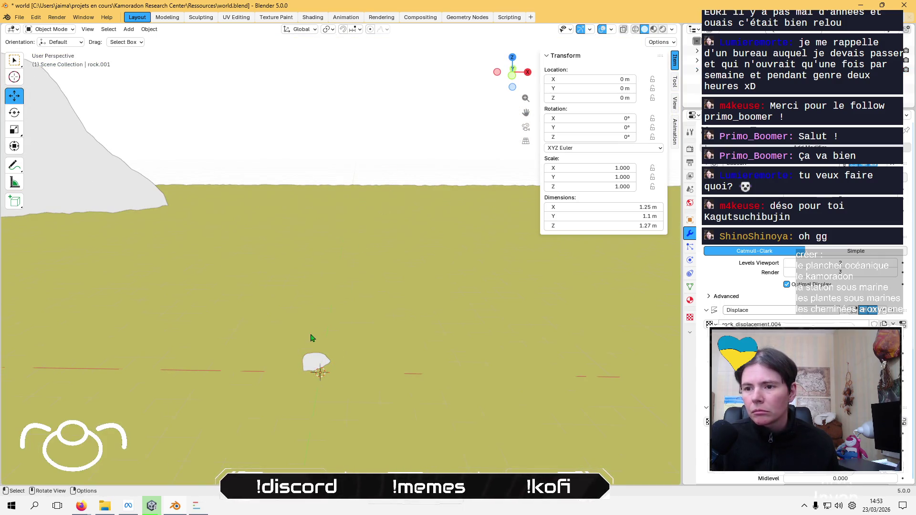
pyautogui.scroll(-6, 314, 367)
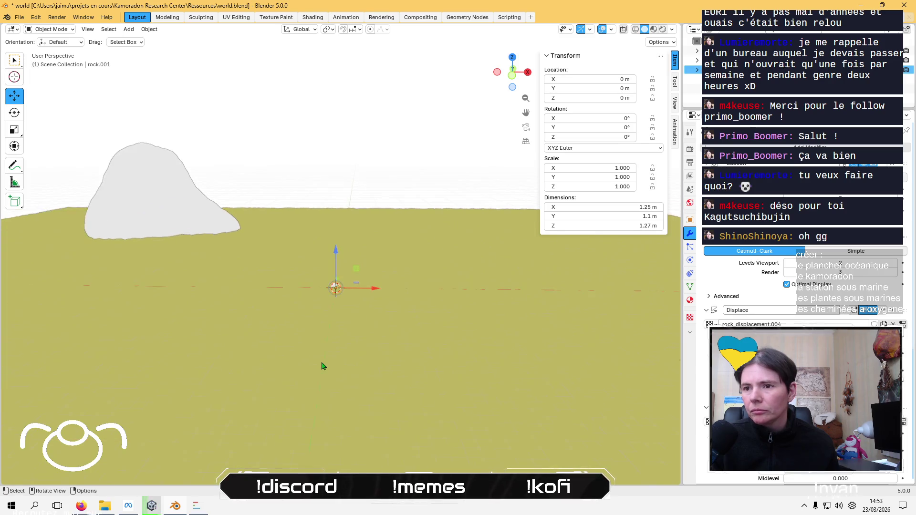
# Scale rock.001 to 15.594 and place it at X 44.93, Y 24.119
pyautogui.press('s')
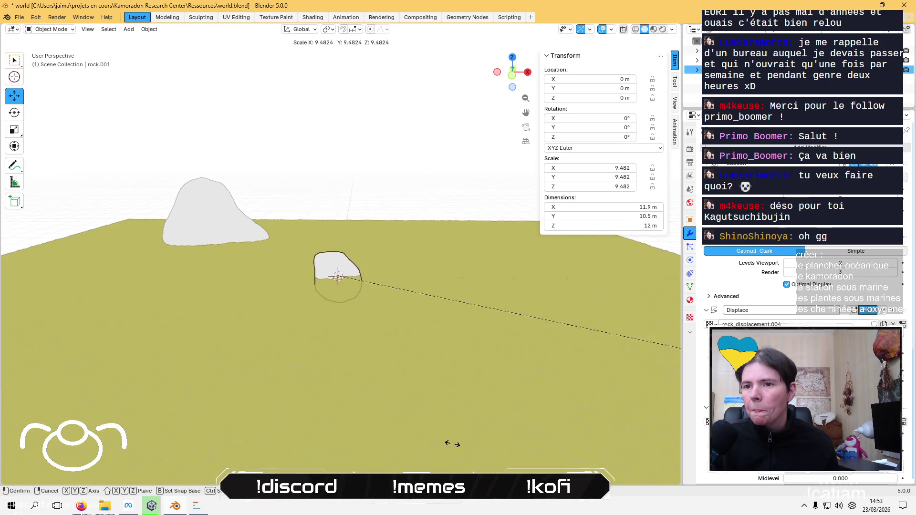
pyautogui.click(474, 444)
pyautogui.press('s')
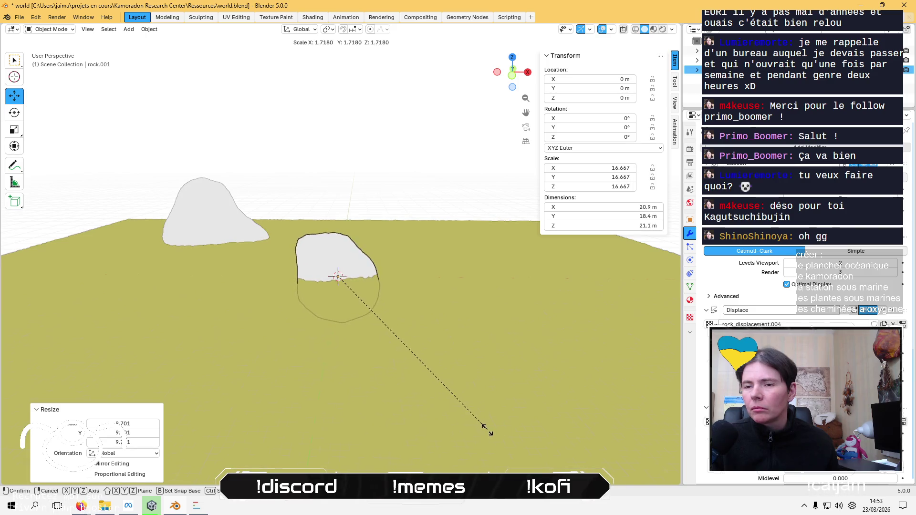
pyautogui.click(454, 419)
pyautogui.moveTo(360, 311); pyautogui.dragTo(405, 375, button='middle')
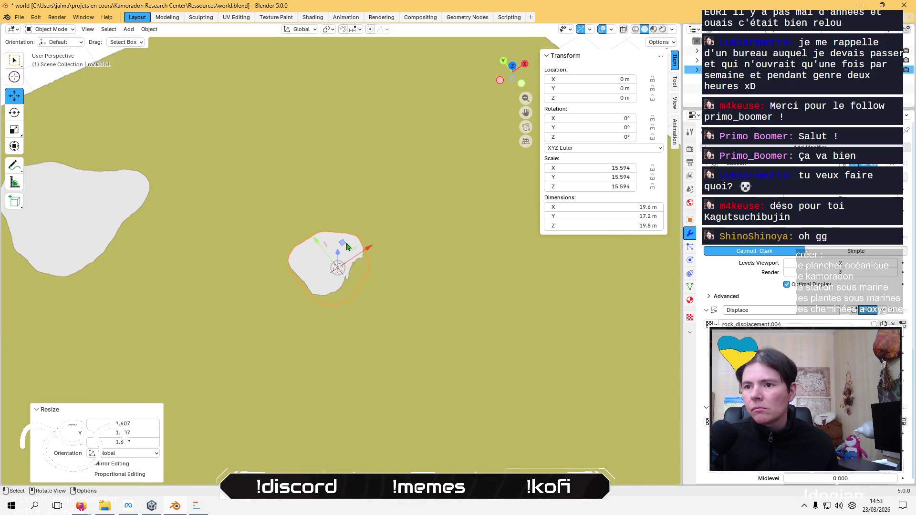
pyautogui.press('g')
pyautogui.click(391, 259)
pyautogui.moveTo(391, 259); pyautogui.dragTo(396, 224, button='middle')
# Raise rock.001, enlarge it to scale 31.673, and turn it -96.708° on Z
pyautogui.press('g')
pyautogui.press('z')
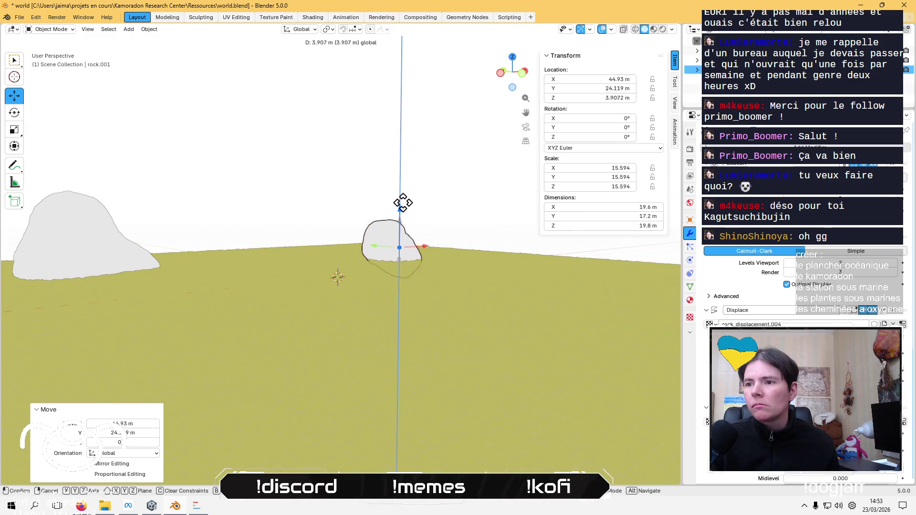
pyautogui.click(411, 204)
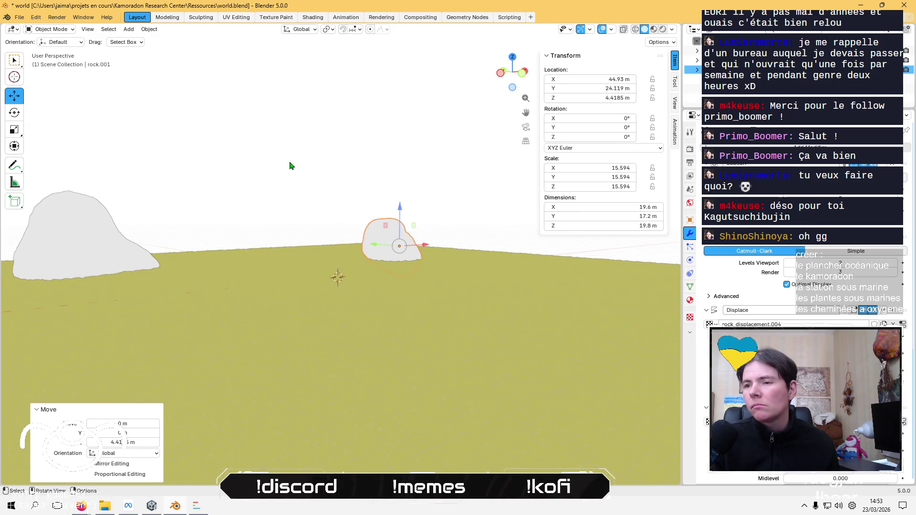
pyautogui.press('s')
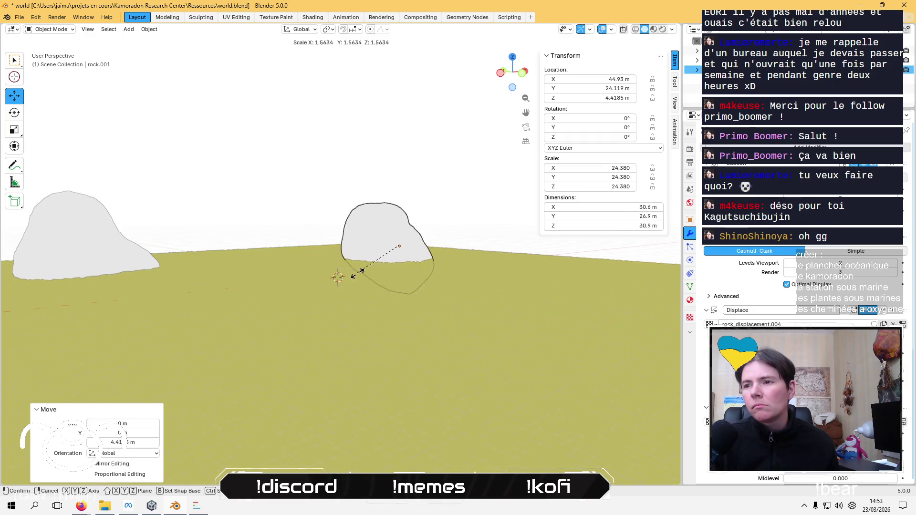
pyautogui.click(339, 275)
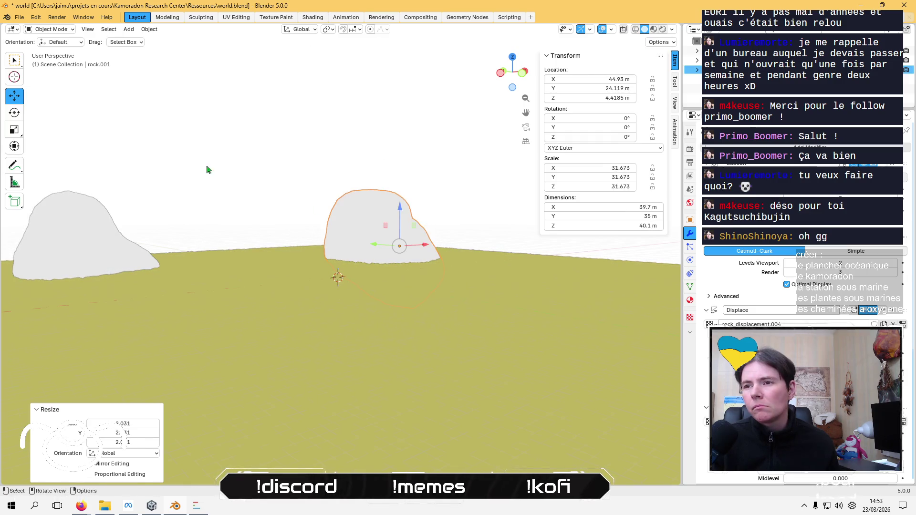
pyautogui.click(19, 117)
pyautogui.moveTo(419, 250)
pyautogui.mouseDown()
pyautogui.moveTo(389, 250)
pyautogui.moveTo(398, 248)
pyautogui.mouseUp()
# View the seabed from high above, check each rock, and deselect everything
pyautogui.scroll(-4, 261, 181)
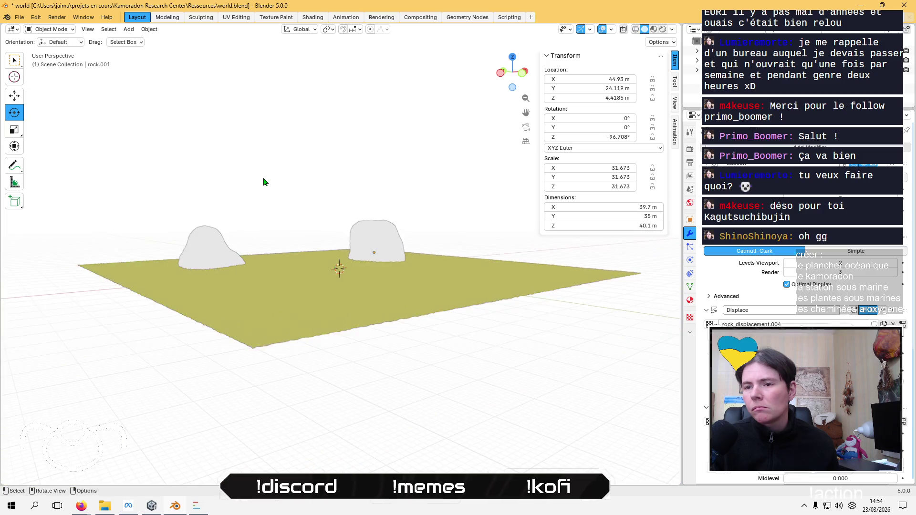
pyautogui.moveTo(261, 182)
pyautogui.mouseDown(button='middle')
pyautogui.moveTo(274, 253)
pyautogui.moveTo(323, 237)
pyautogui.moveTo(323, 274)
pyautogui.moveTo(342, 317)
pyautogui.moveTo(329, 267)
pyautogui.moveTo(373, 291)
pyautogui.mouseUp(button='middle')
pyautogui.click(317, 219)
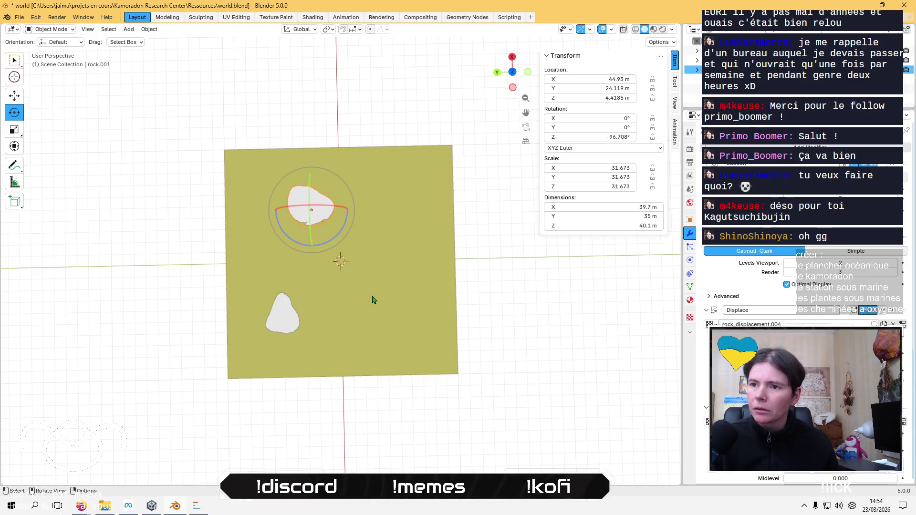
pyautogui.click(365, 330)
pyautogui.click(280, 322)
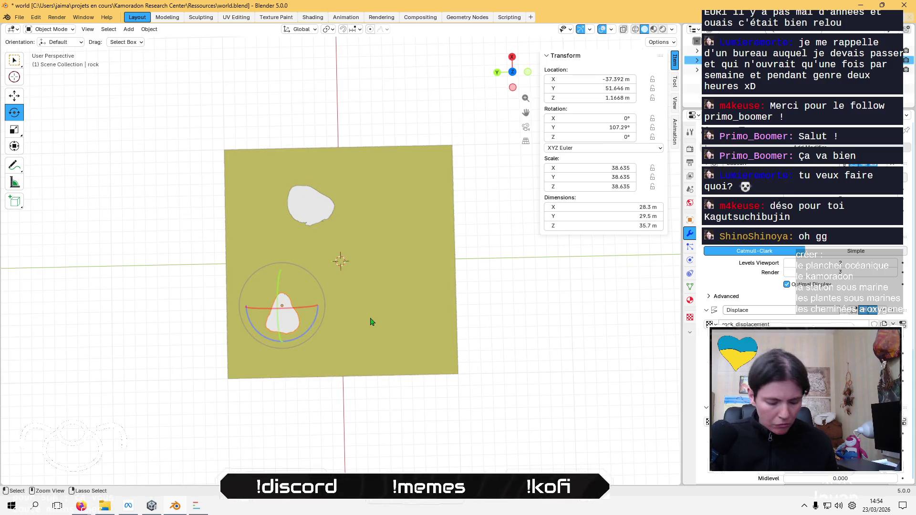
pyautogui.click(454, 328)
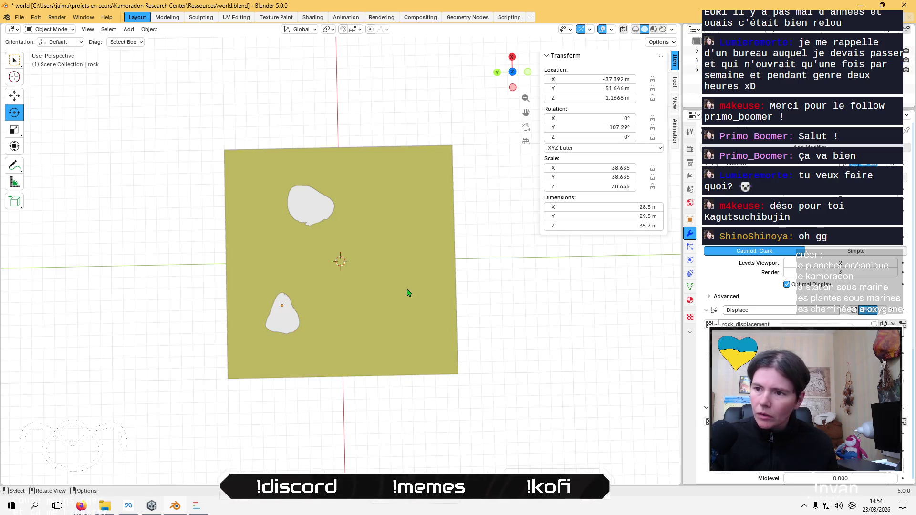
pyautogui.click(146, 32)
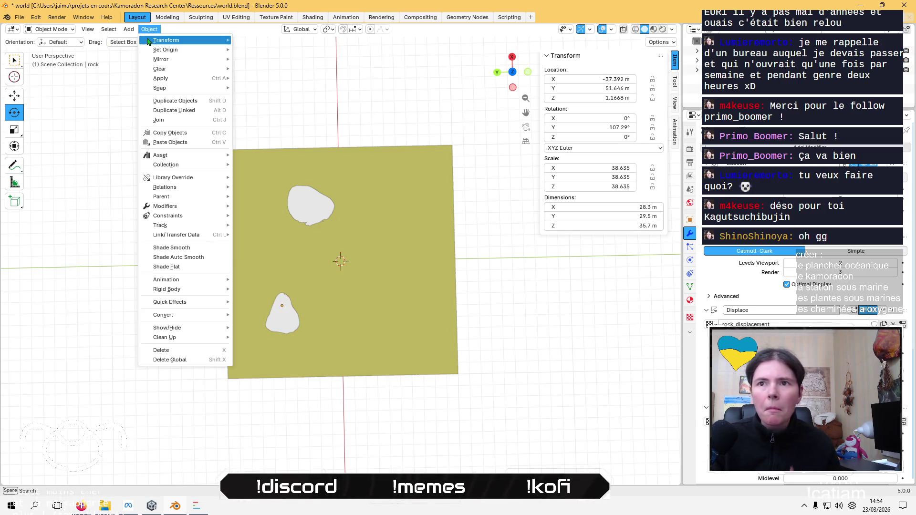
# Add a third Rock Generator rock, rock.002, and pull back to see the whole plane
pyautogui.moveTo(196, 38)
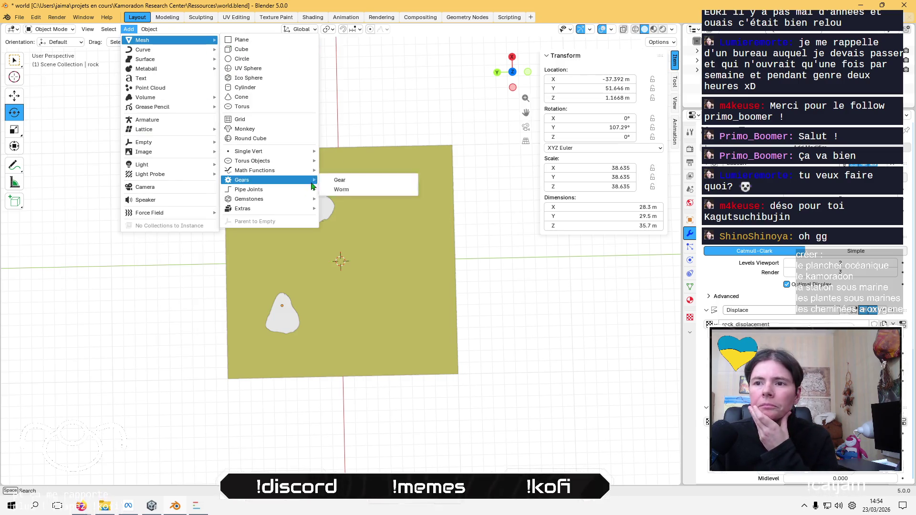
pyautogui.moveTo(286, 210)
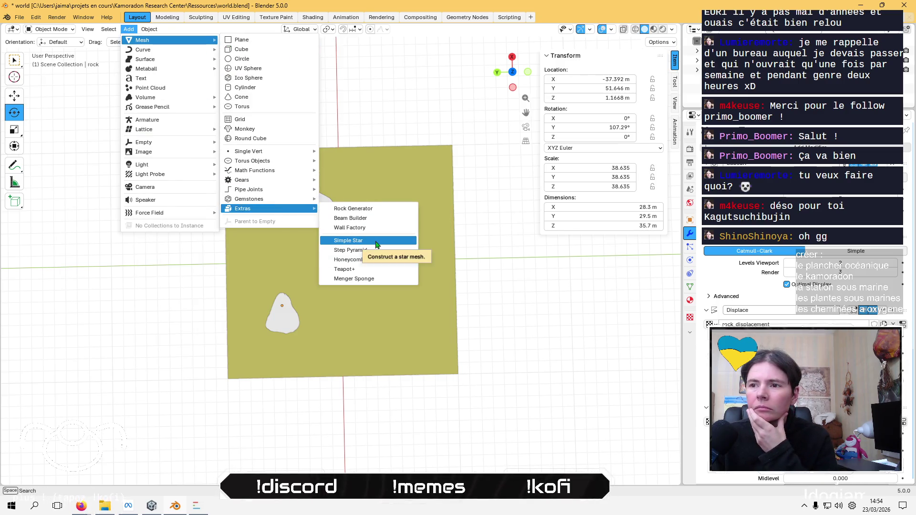
pyautogui.click(377, 209)
pyautogui.scroll(6, 329, 340)
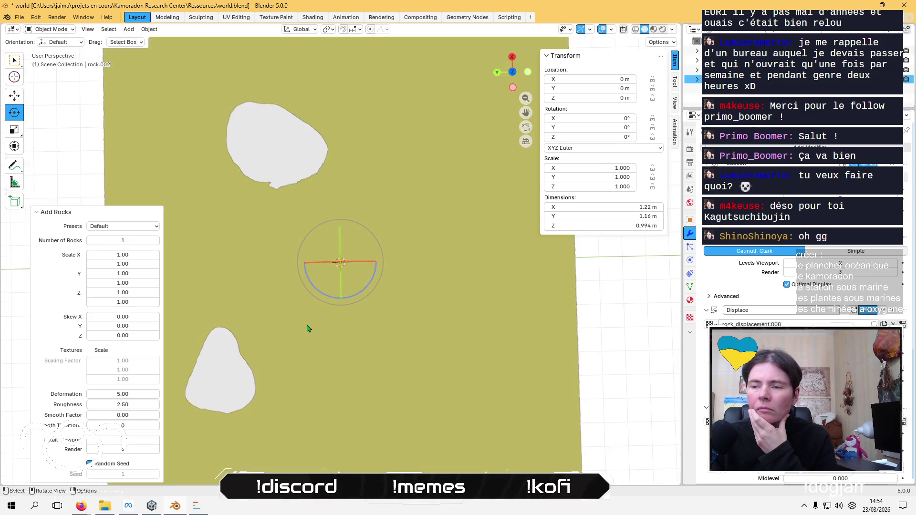
pyautogui.moveTo(312, 299); pyautogui.dragTo(316, 221, button='middle')
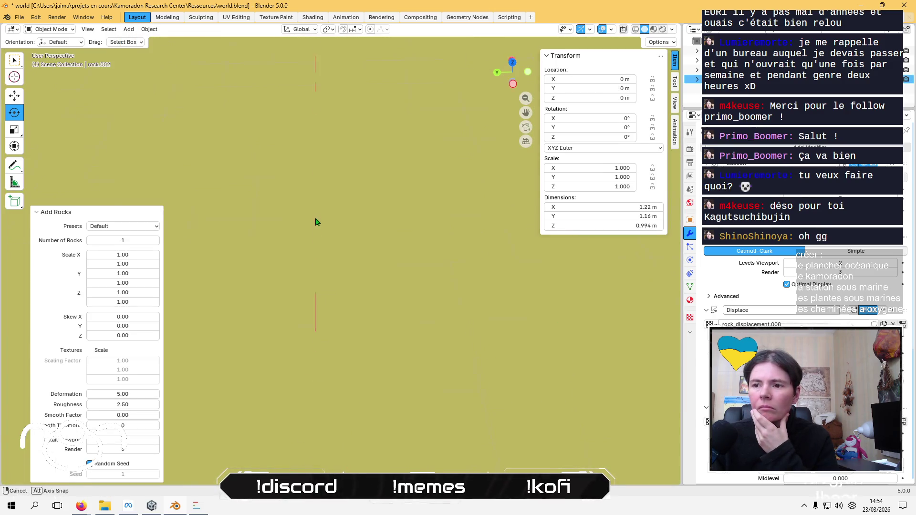
pyautogui.moveTo(313, 305)
pyautogui.mouseDown(button='middle')
pyautogui.moveTo(318, 192)
pyautogui.moveTo(319, 251)
pyautogui.mouseUp(button='middle')
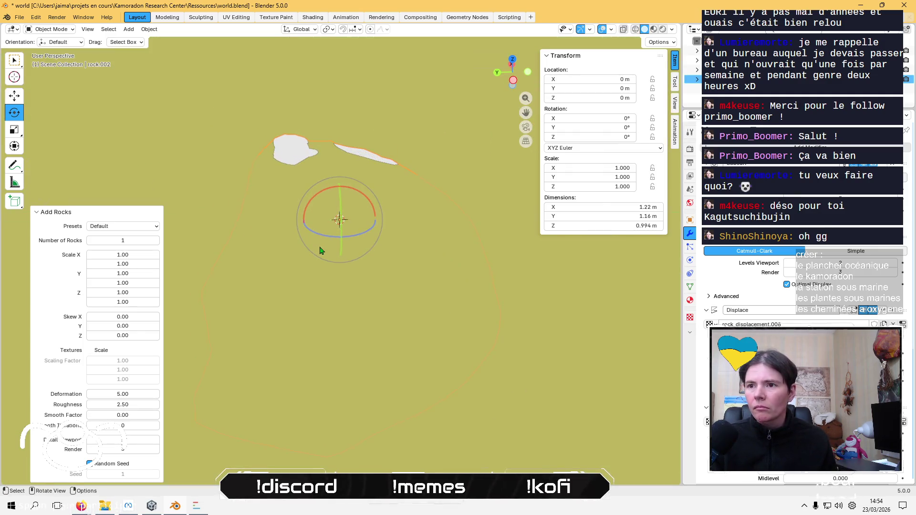
pyautogui.moveTo(341, 108)
pyautogui.mouseDown(button='middle')
pyautogui.moveTo(333, 163)
pyautogui.moveTo(389, 161)
pyautogui.moveTo(338, 265)
pyautogui.mouseUp(button='middle')
pyautogui.scroll(3, 339, 262)
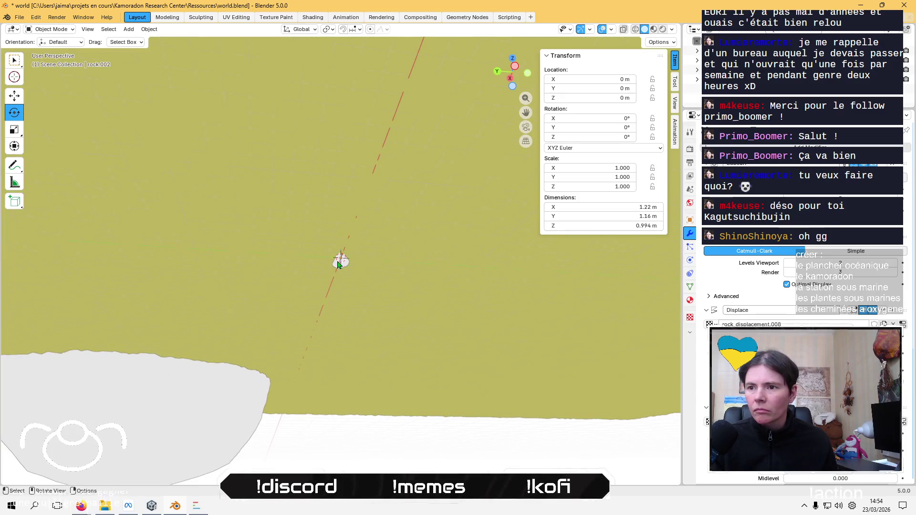
pyautogui.moveTo(351, 222); pyautogui.dragTo(353, 290, button='middle')
pyautogui.scroll(-3, 353, 291)
pyautogui.moveTo(372, 379); pyautogui.dragTo(442, 377, button='middle')
# Enlarge rock.002 in three passes to a final scale of 53.313
pyautogui.press('s')
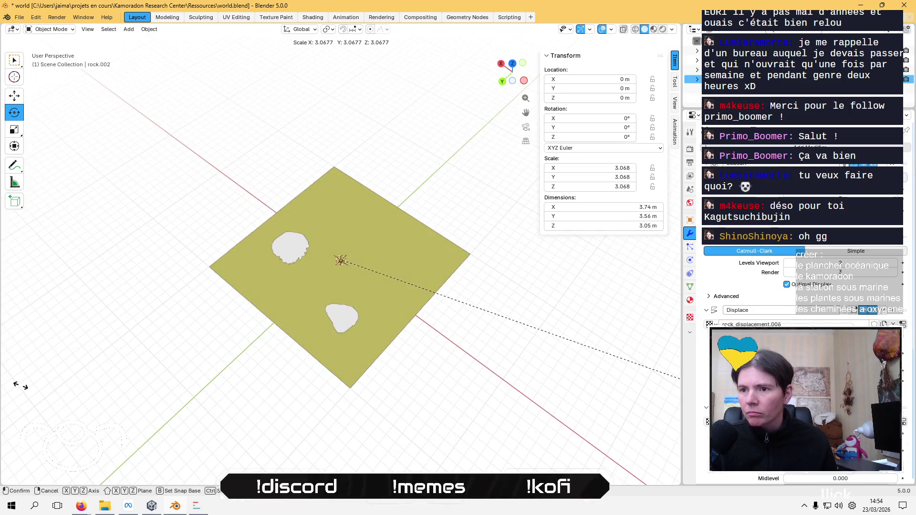
pyautogui.click(620, 429)
pyautogui.press('s')
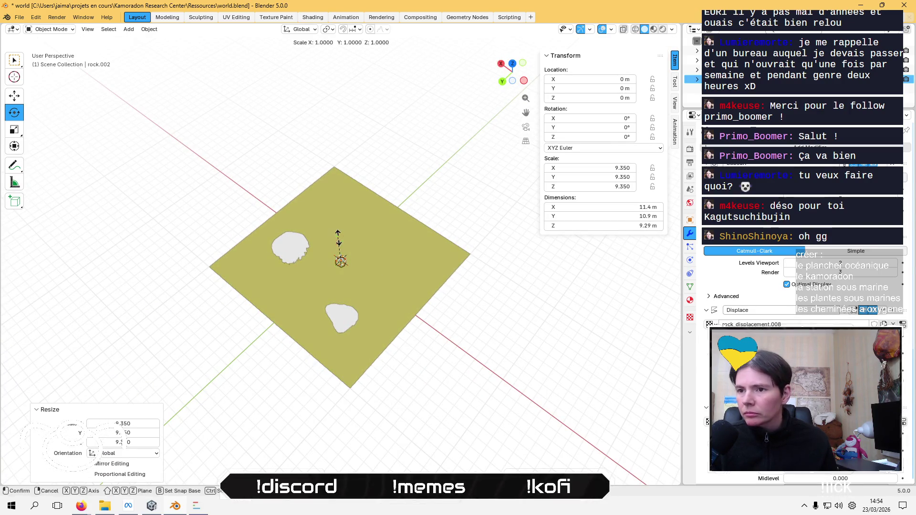
pyautogui.click(406, 350)
pyautogui.moveTo(381, 344)
pyautogui.mouseDown(button='middle')
pyautogui.moveTo(443, 280)
pyautogui.moveTo(452, 285)
pyautogui.mouseUp(button='middle')
pyautogui.press('s')
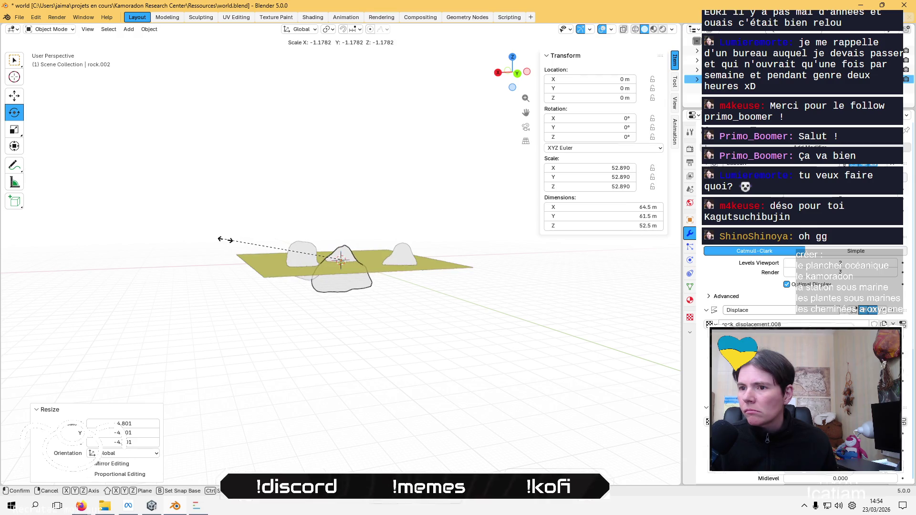
pyautogui.click(239, 236)
pyautogui.moveTo(245, 229); pyautogui.dragTo(279, 276, button='middle')
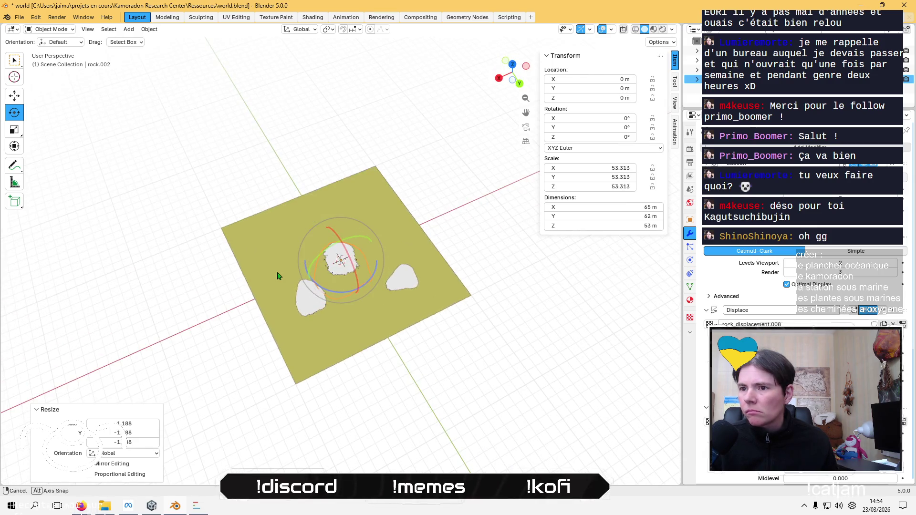
# Move rock.002 to -42.102, -46.29 m, raise it, and turn it -16.456° on Z
pyautogui.click(20, 98)
pyautogui.moveTo(333, 292); pyautogui.dragTo(346, 246)
pyautogui.moveTo(345, 246); pyautogui.dragTo(344, 210, button='middle')
pyautogui.moveTo(345, 209); pyautogui.dragTo(346, 184)
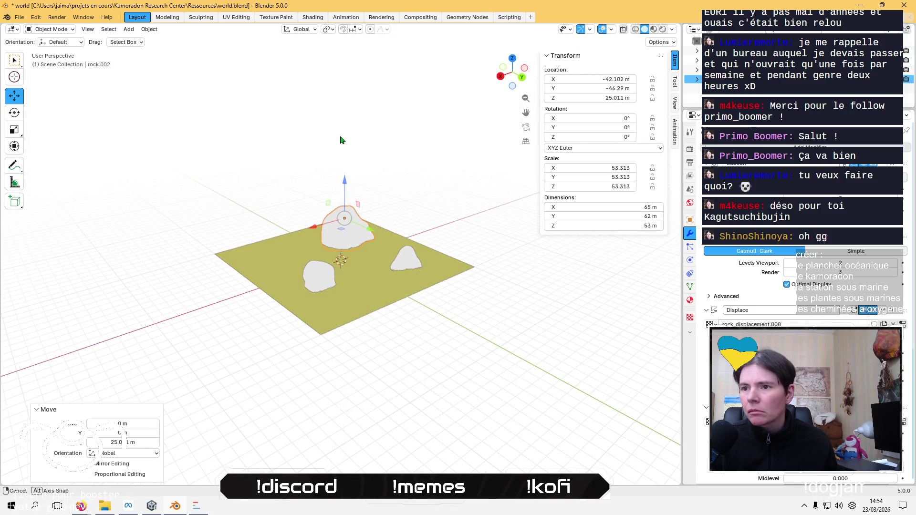
pyautogui.scroll(5, 344, 213)
pyautogui.click(14, 112)
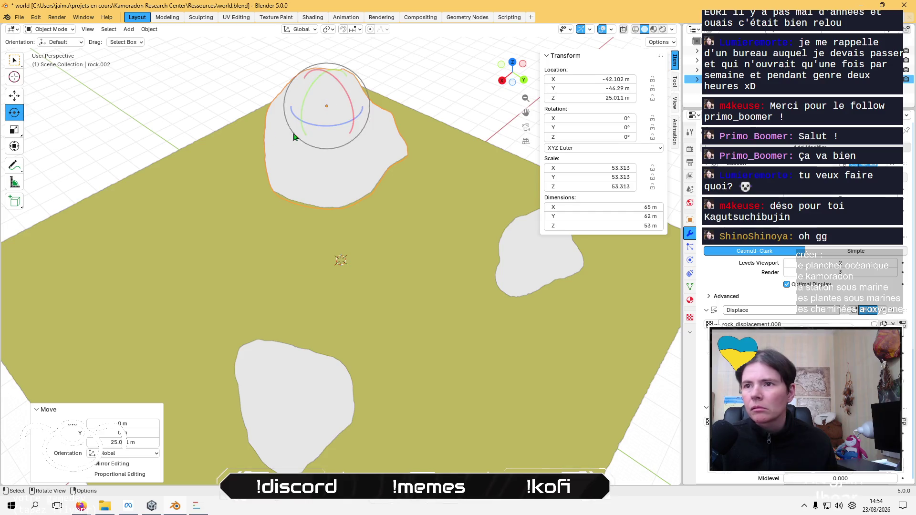
pyautogui.moveTo(310, 125); pyautogui.dragTo(184, 116)
pyautogui.moveTo(182, 115)
pyautogui.mouseDown(button='middle')
pyautogui.moveTo(301, 160)
pyautogui.moveTo(374, 208)
pyautogui.moveTo(313, 252)
pyautogui.moveTo(334, 186)
pyautogui.moveTo(315, 151)
pyautogui.moveTo(336, 202)
pyautogui.moveTo(324, 238)
pyautogui.moveTo(343, 223)
pyautogui.mouseUp(button='middle')
pyautogui.rightClick(364, 206)
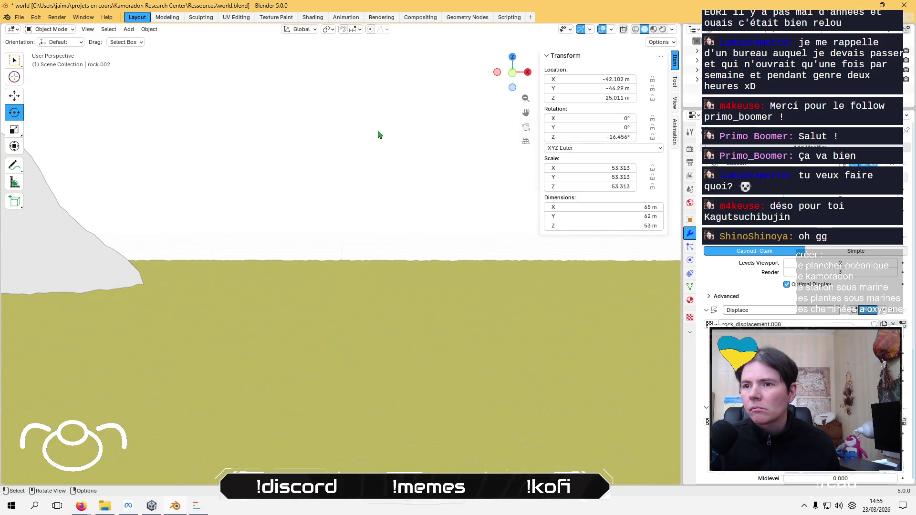
pyautogui.moveTo(326, 165)
pyautogui.mouseDown(button='middle')
pyautogui.moveTo(374, 178)
pyautogui.moveTo(524, 183)
pyautogui.moveTo(433, 156)
pyautogui.moveTo(113, 184)
pyautogui.moveTo(191, 172)
pyautogui.moveTo(228, 293)
pyautogui.mouseUp(button='middle')
# Reselect the left rock after clicking the seabed plane, then switch away from Blender
pyautogui.click(228, 293)
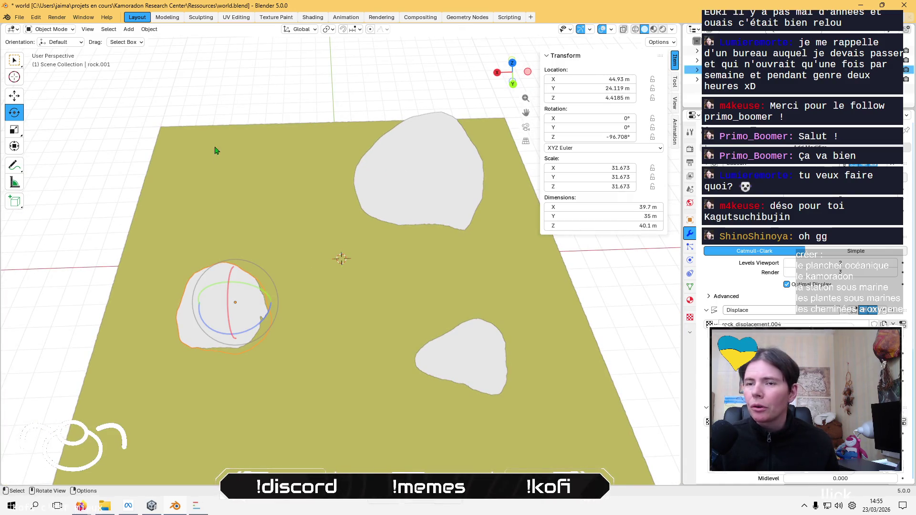
pyautogui.click(211, 136)
pyautogui.click(227, 320)
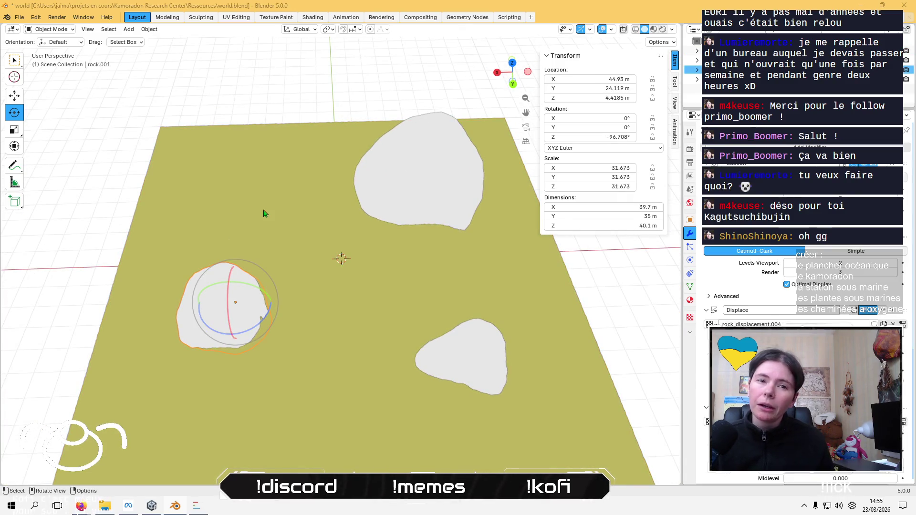
pyautogui.hotkey('alt', 'Tab')
pyautogui.hotkey('alt', 'Tab')
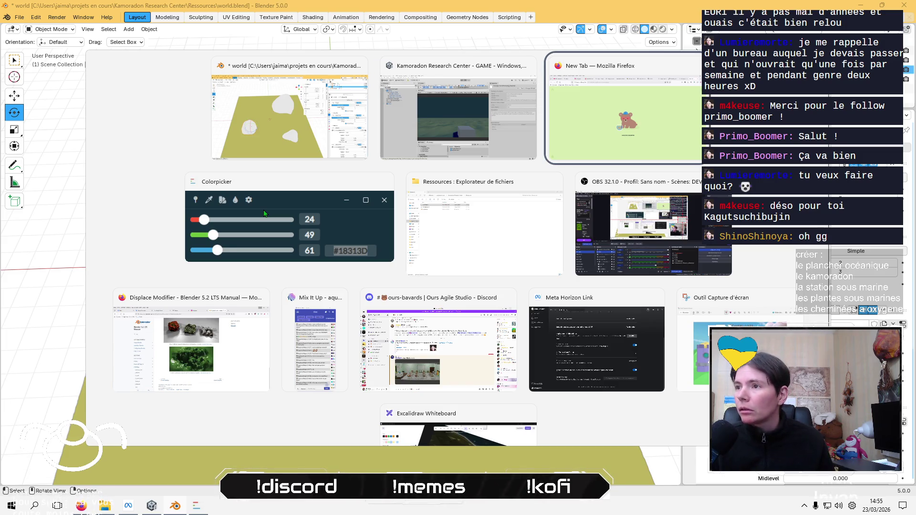
# Search Kagi images for 'pierre volcanique sous marine'
pyautogui.hotkey('ctrl', 'w')
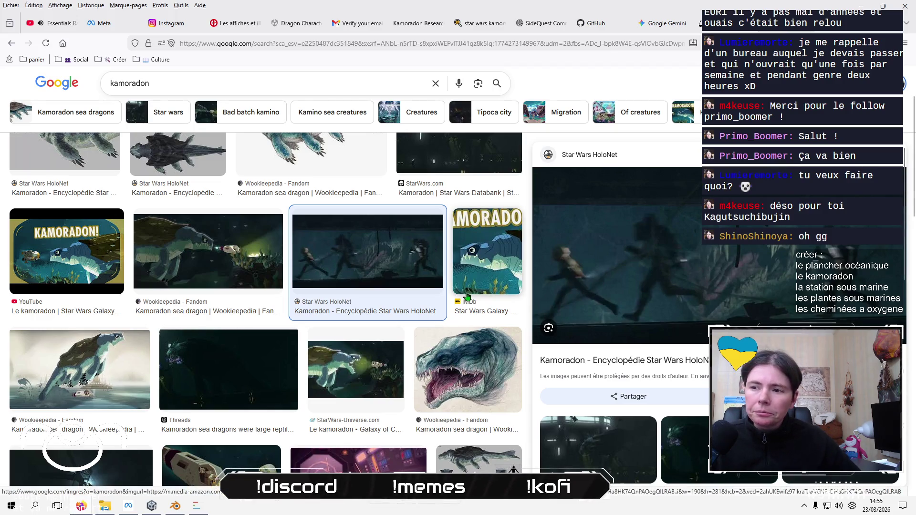
pyautogui.click(339, 43)
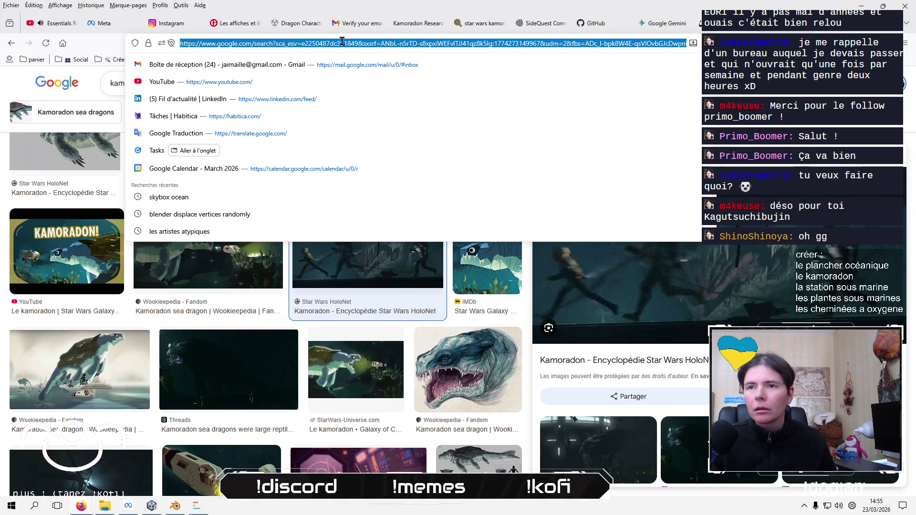
pyautogui.write('pierr')
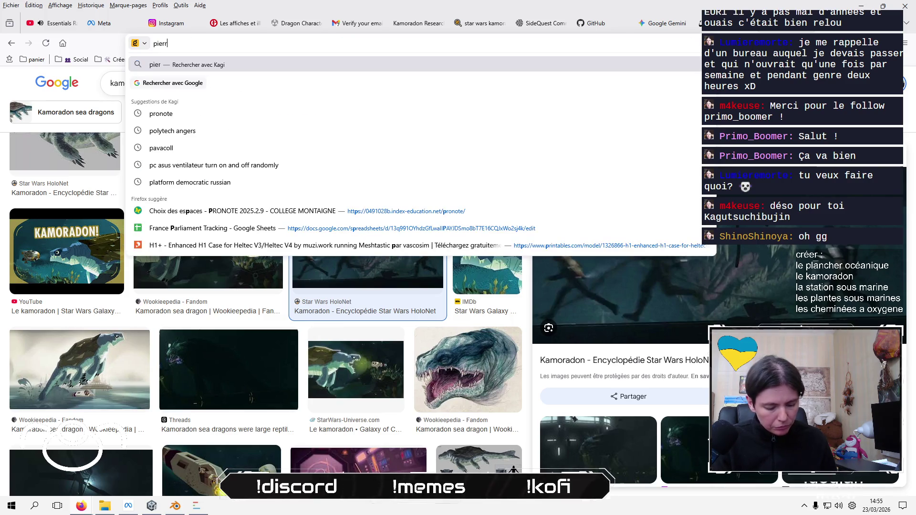
pyautogui.write('e volcanique')
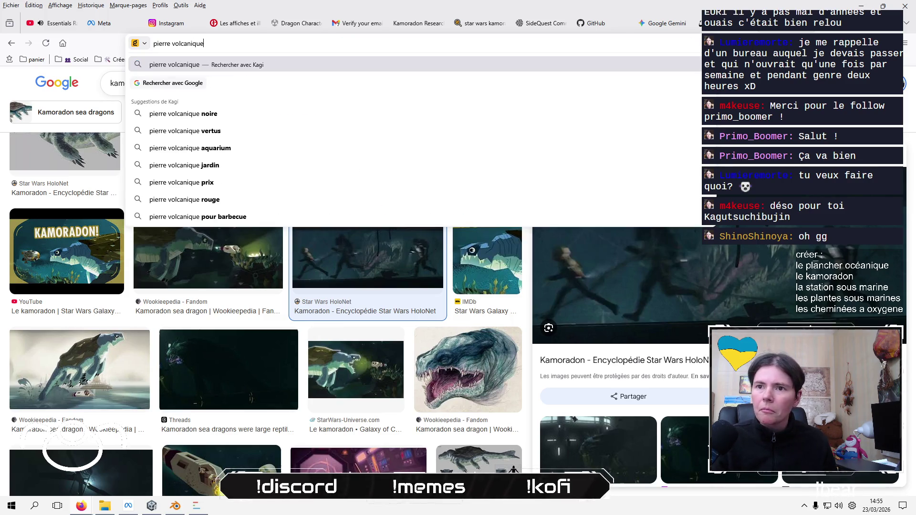
pyautogui.write(' sous marine')
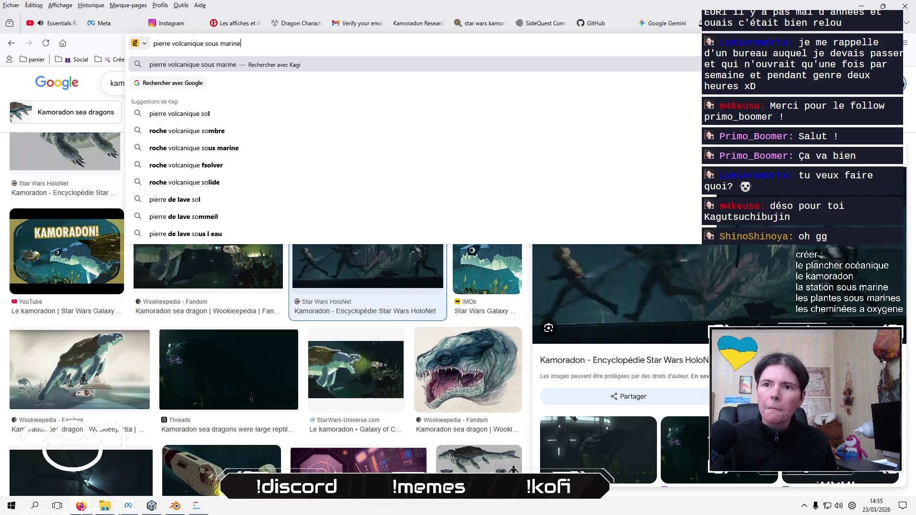
pyautogui.press('Return')
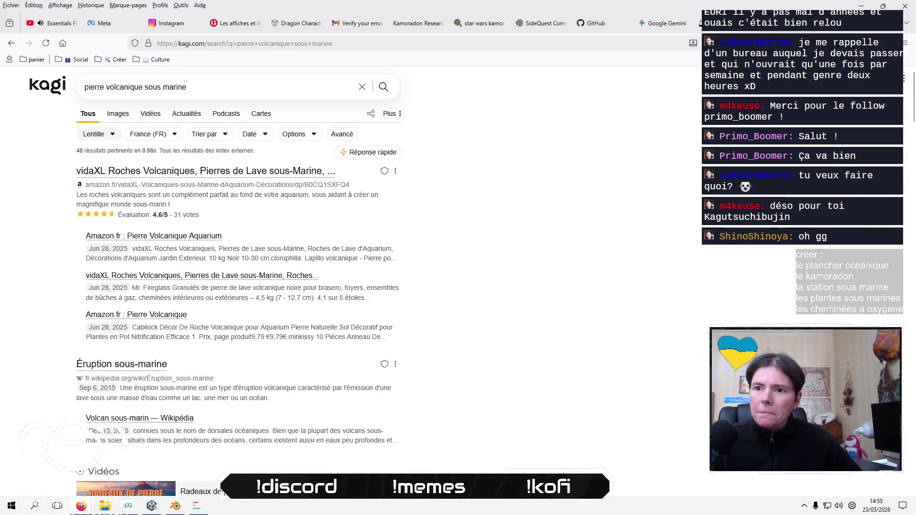
pyautogui.click(116, 115)
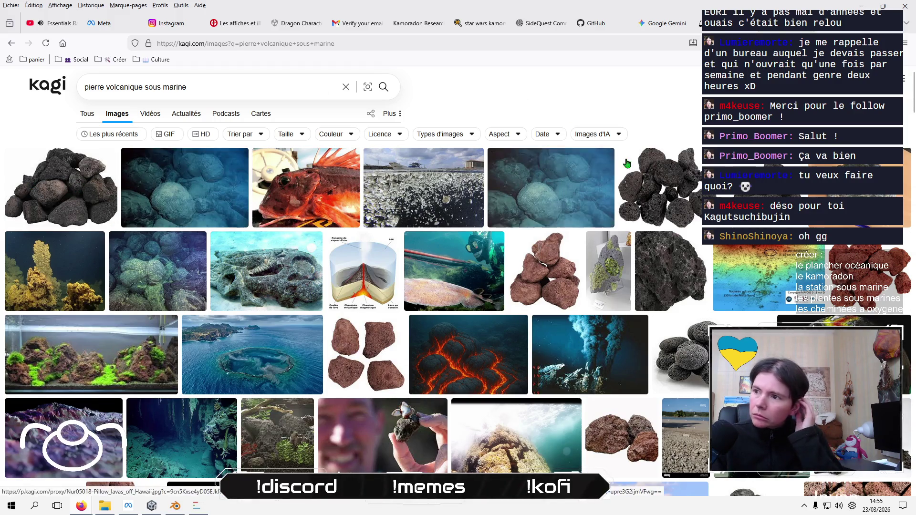
# Sample dark grey #403D3D from a volcanic rock photo with the Colorpicker, then return to Blender
pyautogui.press('super+shift+c')
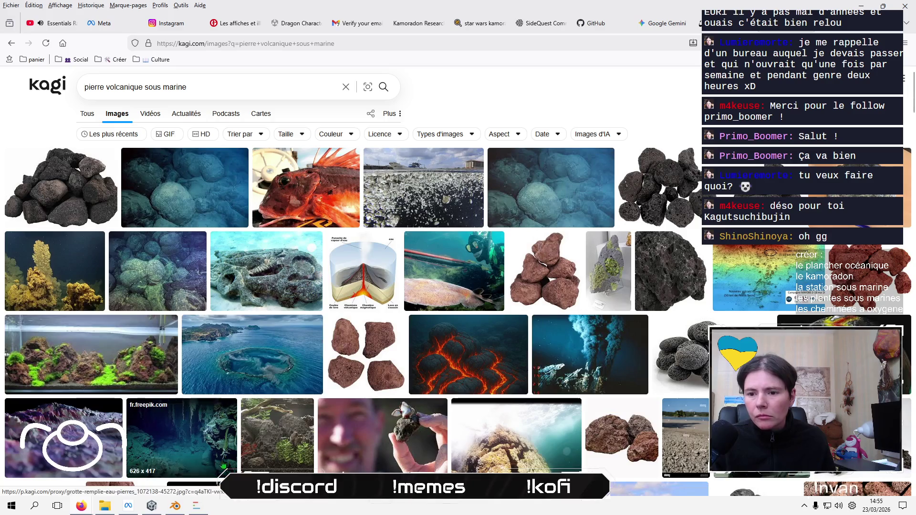
pyautogui.click(221, 459)
pyautogui.click(377, 222)
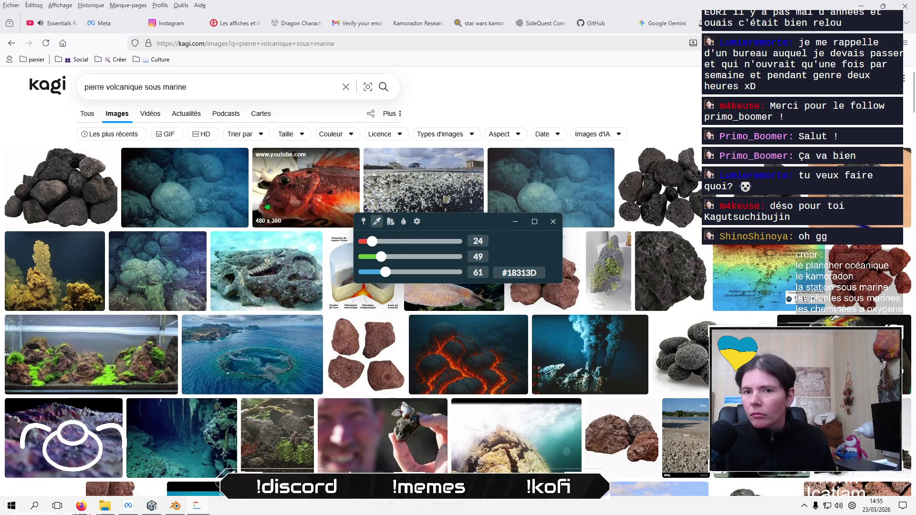
pyautogui.click(92, 189)
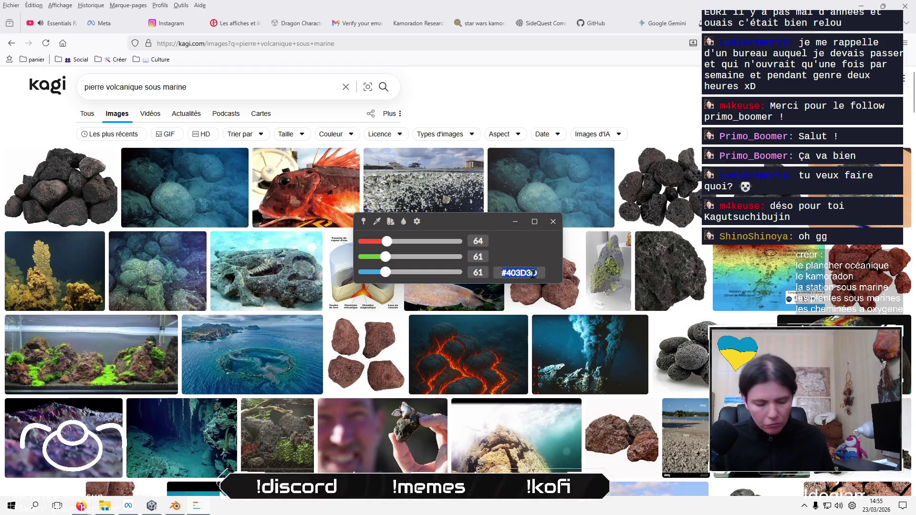
pyautogui.hotkey('alt', 'Tab')
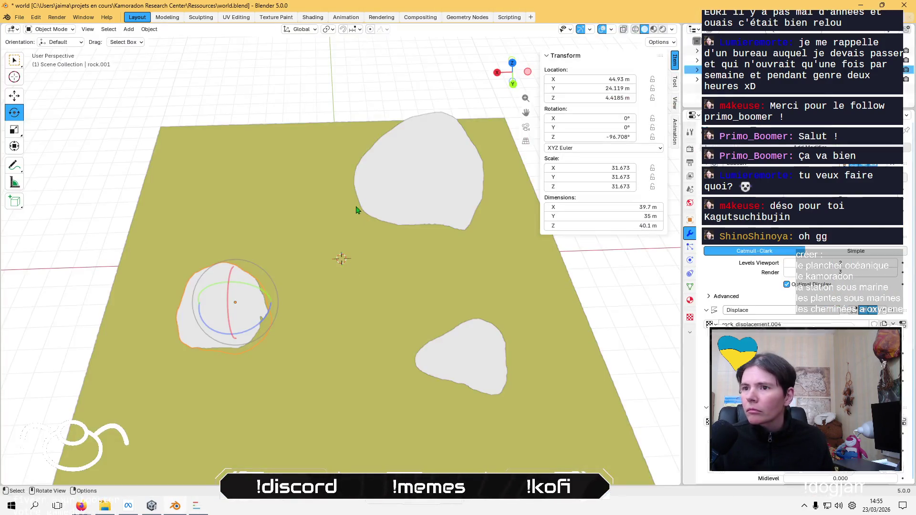
# Fill the left rock with #403D3D vertex colour and return to Object Mode
pyautogui.click(47, 29)
pyautogui.click(48, 75)
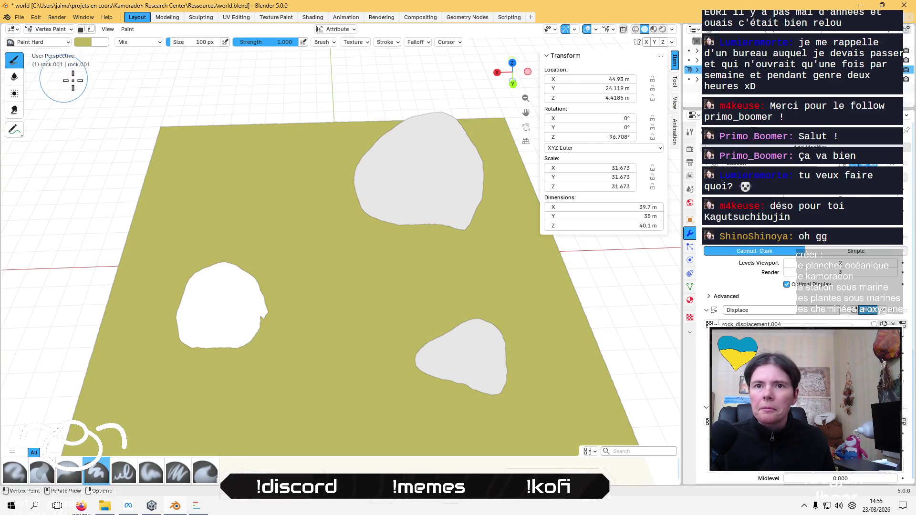
pyautogui.click(79, 43)
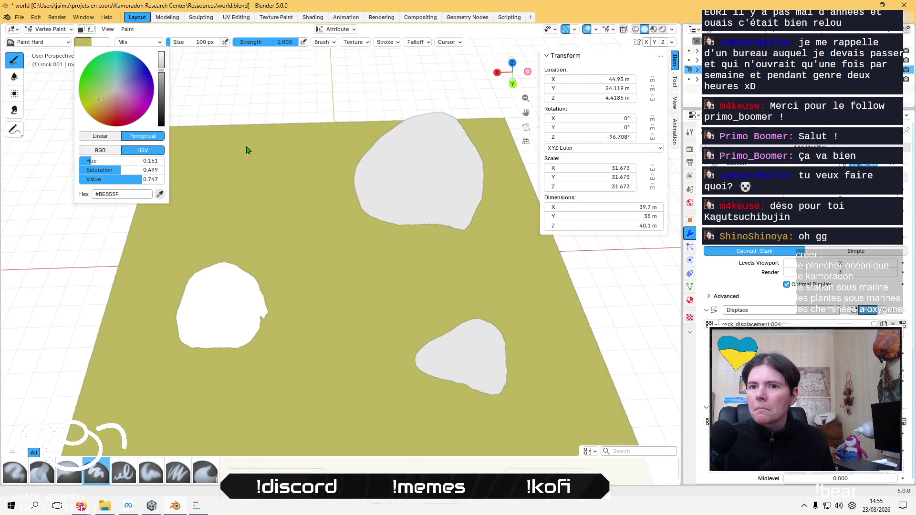
pyautogui.click(125, 194)
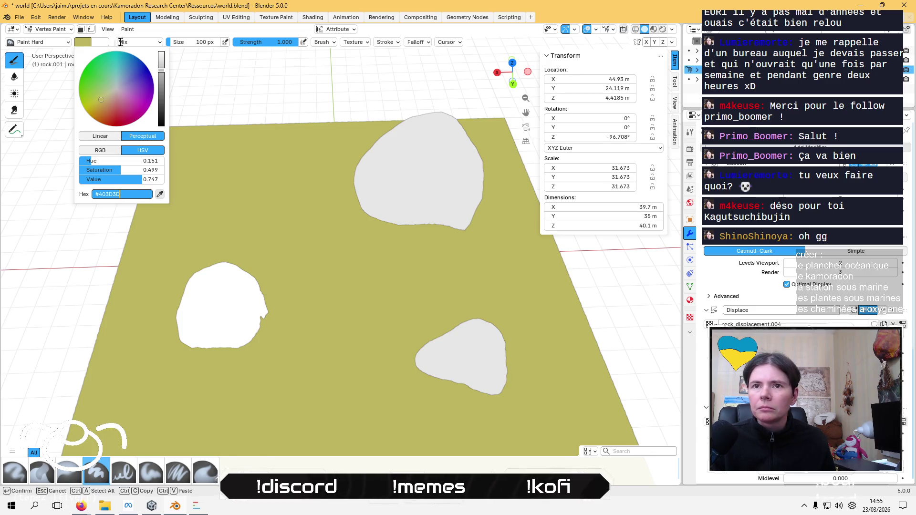
pyautogui.press('Tab')
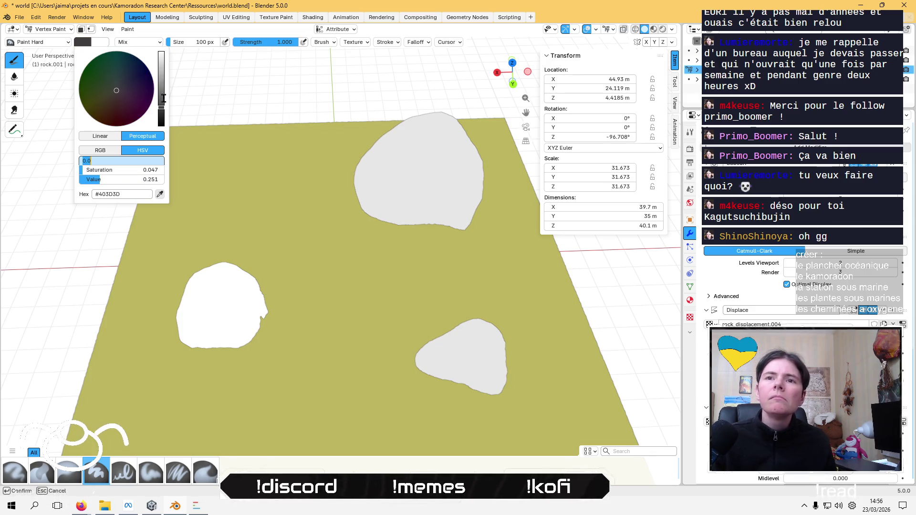
pyautogui.press('Return')
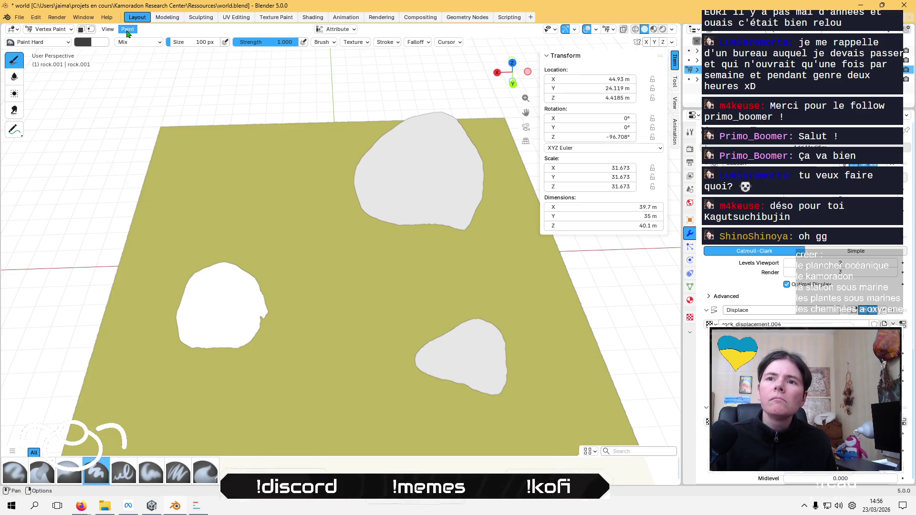
pyautogui.click(128, 29)
pyautogui.click(148, 117)
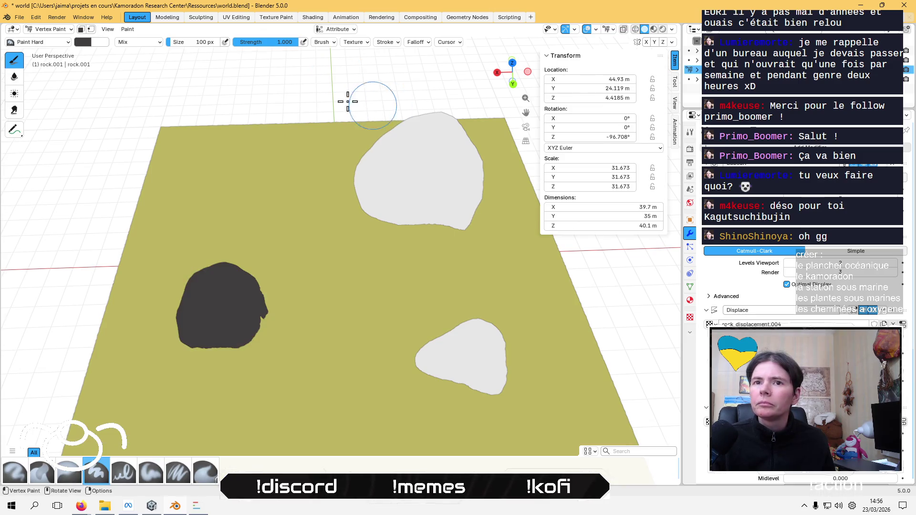
pyautogui.press('Tab')
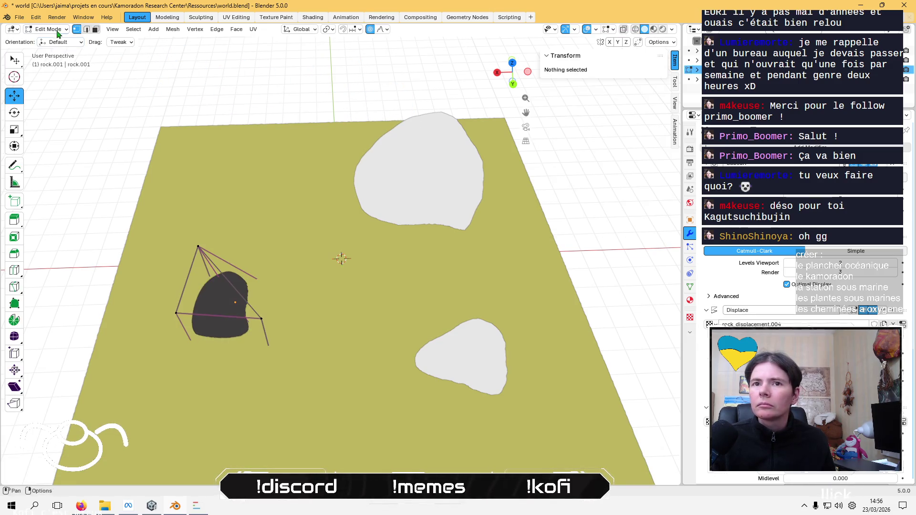
pyautogui.click(57, 29)
pyautogui.click(47, 45)
# Fill the upper rock with the dark grey vertex colour and return to Object Mode
pyautogui.click(441, 165)
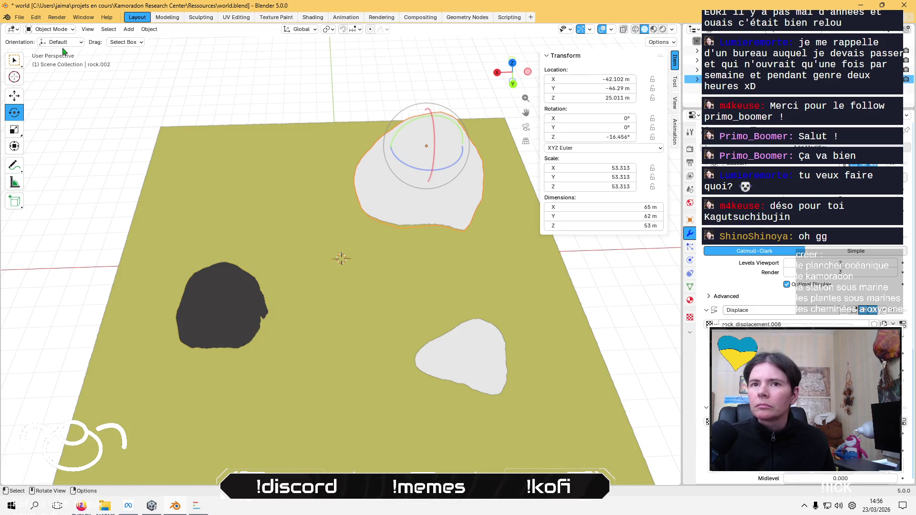
pyautogui.click(50, 30)
pyautogui.click(48, 72)
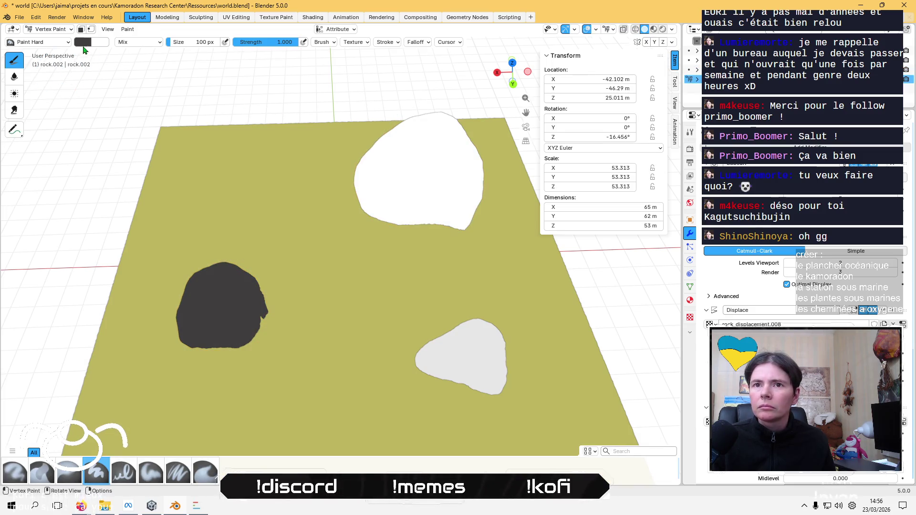
pyautogui.click(86, 43)
pyautogui.moveTo(161, 107); pyautogui.dragTo(161, 104)
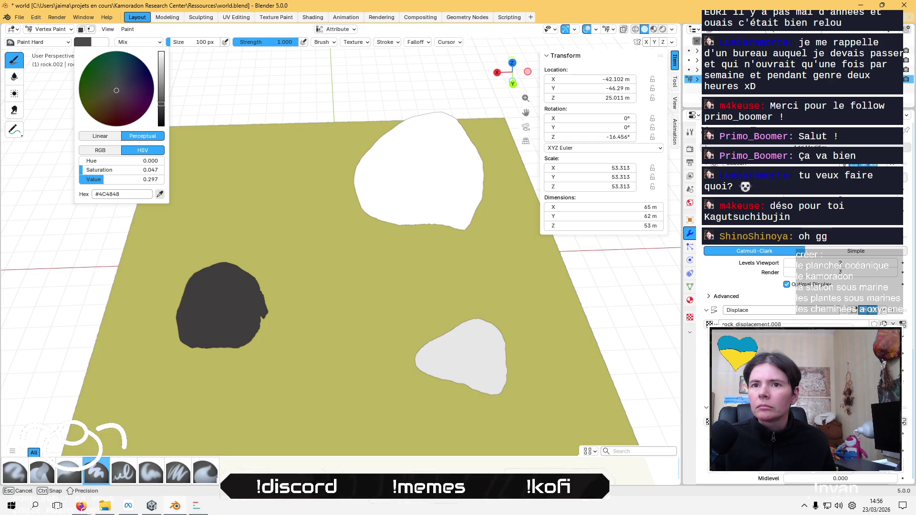
pyautogui.click(127, 29)
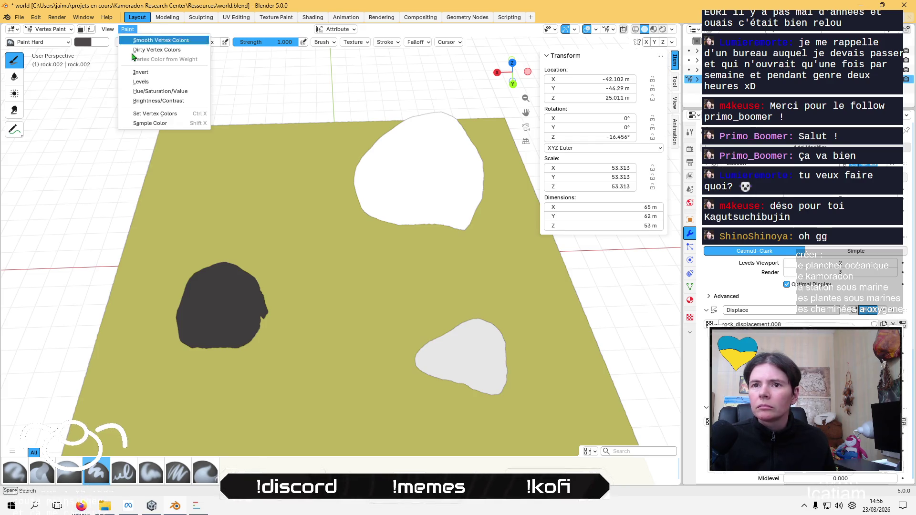
pyautogui.click(148, 104)
pyautogui.click(71, 29)
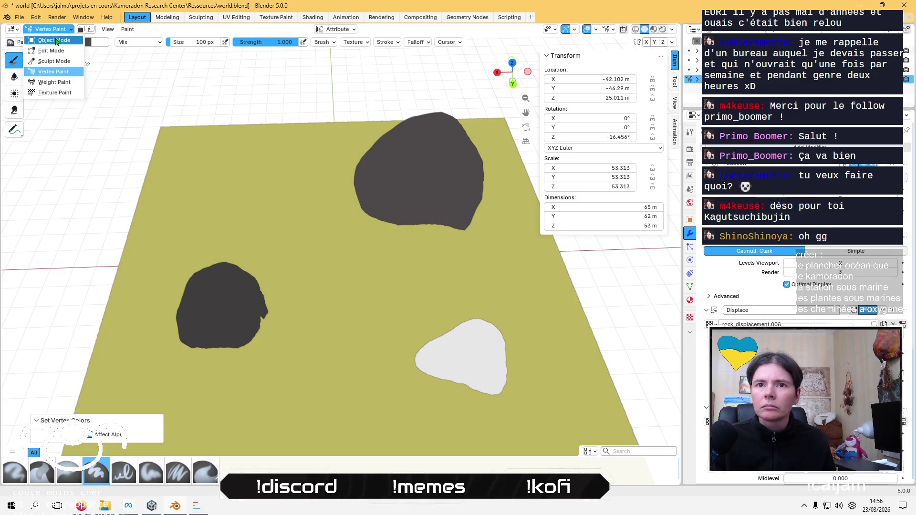
pyautogui.click(48, 41)
# Fill the lower right rock with dark grey vertex colour and return to Object Mode
pyautogui.click(481, 348)
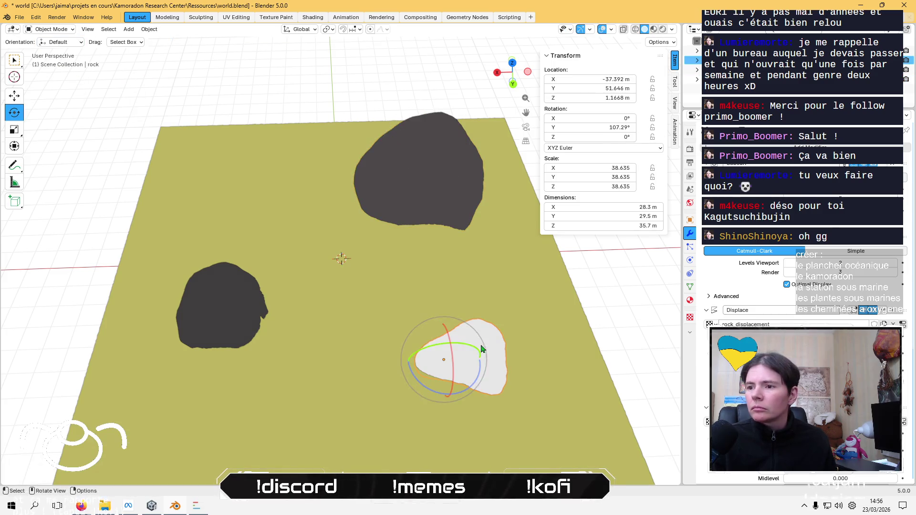
pyautogui.click(63, 30)
pyautogui.click(48, 72)
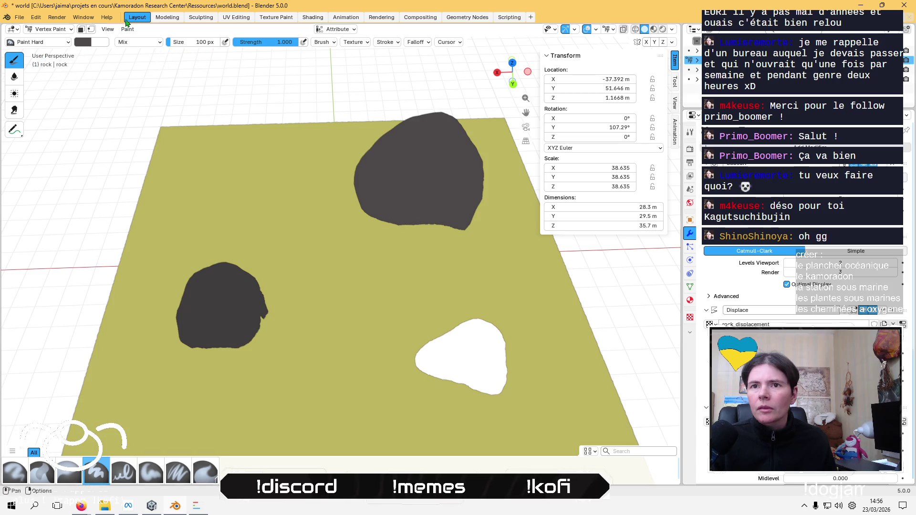
pyautogui.click(84, 44)
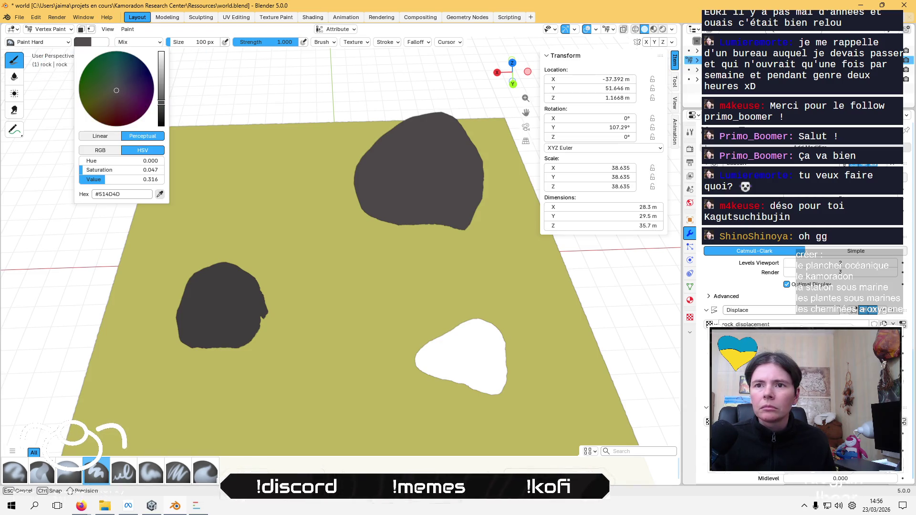
pyautogui.click(128, 29)
pyautogui.click(152, 115)
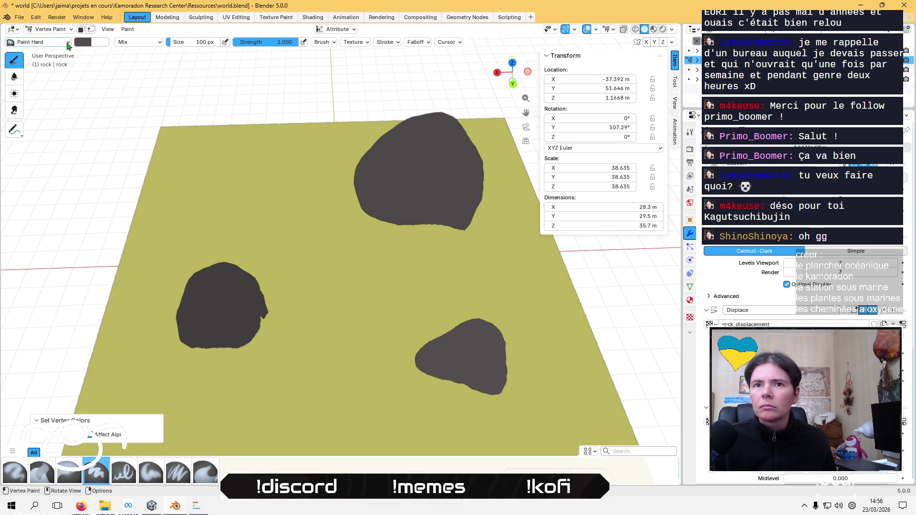
pyautogui.click(48, 29)
pyautogui.click(45, 39)
pyautogui.moveTo(221, 77)
pyautogui.mouseDown(button='middle')
pyautogui.moveTo(248, 113)
pyautogui.moveTo(257, 46)
pyautogui.moveTo(249, 96)
pyautogui.moveTo(302, 141)
pyautogui.mouseUp(button='middle')
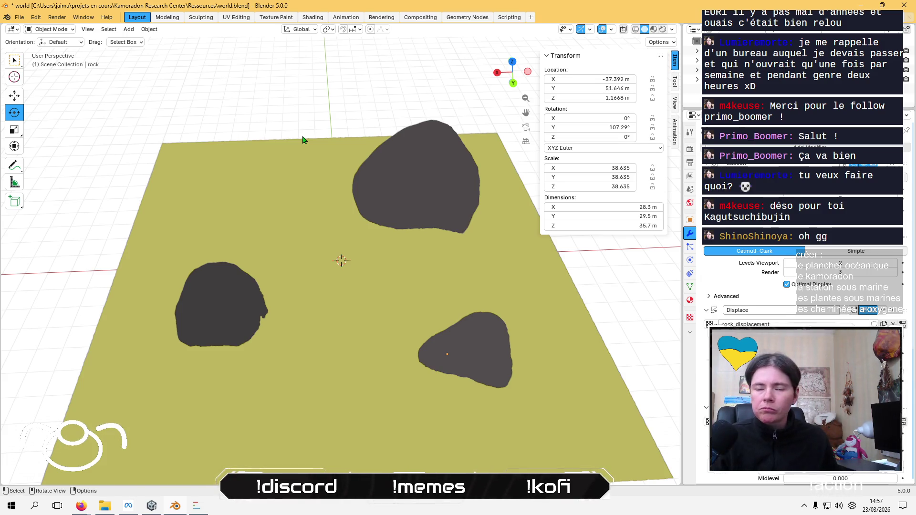
# Bring up the window switcher over the scene of three dark grey rocks on the olive-yellow plane
pyautogui.hotkey('alt', 'Tab')
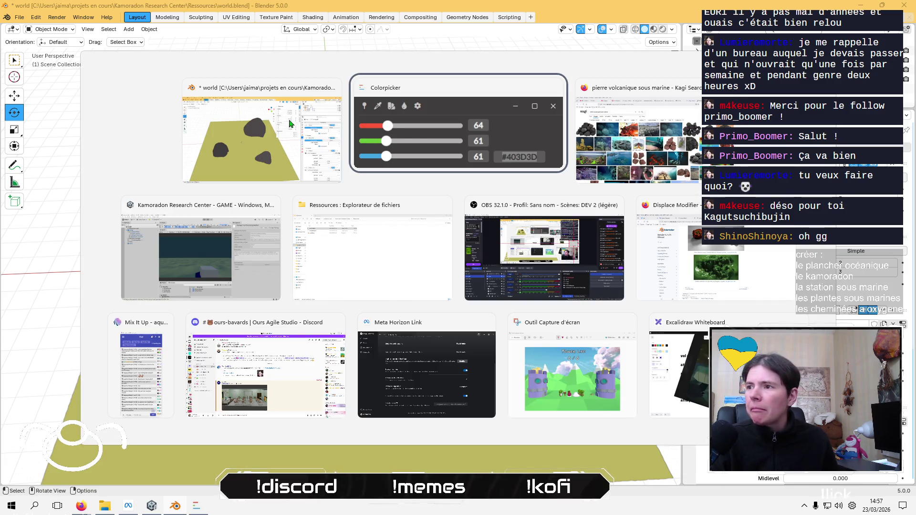
# Switch to Firefox and load opengameart.org
pyautogui.hotkey('alt', 'Tab')
pyautogui.click(508, 45)
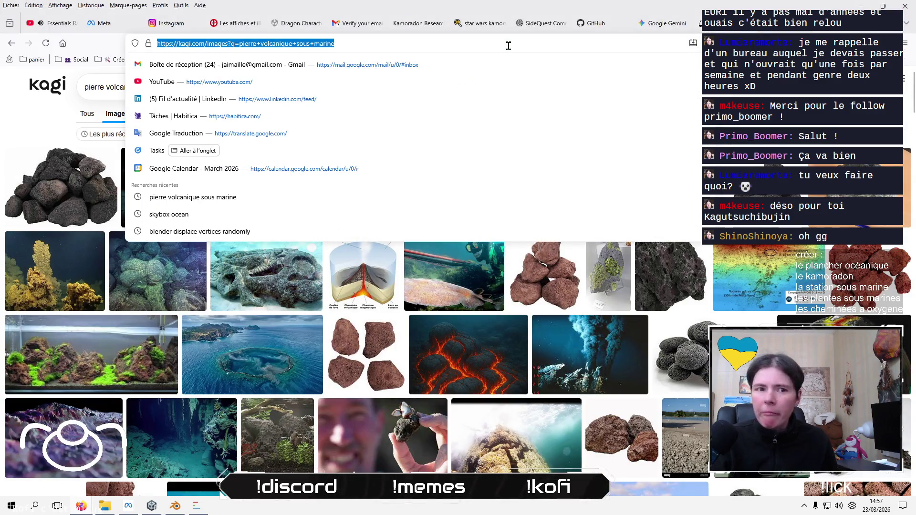
pyautogui.write('opengameart.org/')
pyautogui.press('Return')
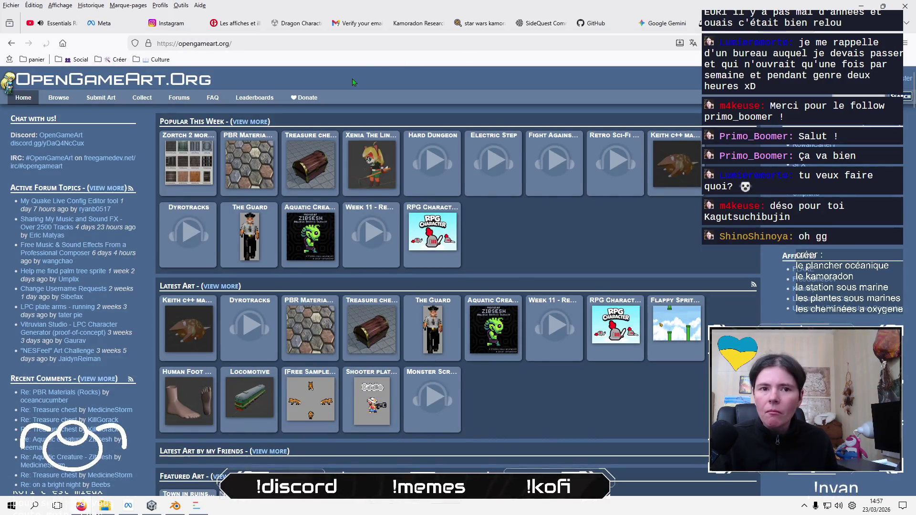
# Browse OpenGameArt's latest art and search it for 'algua'
pyautogui.click(52, 100)
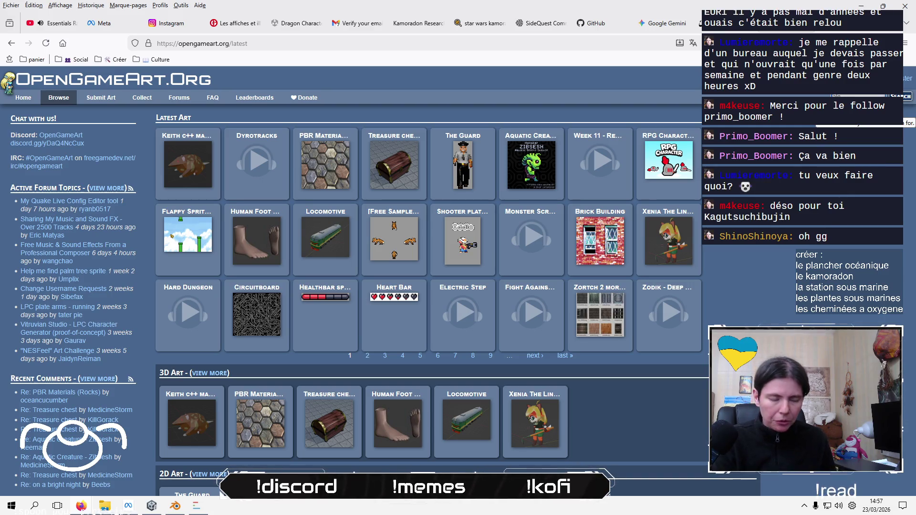
pyautogui.press('Return')
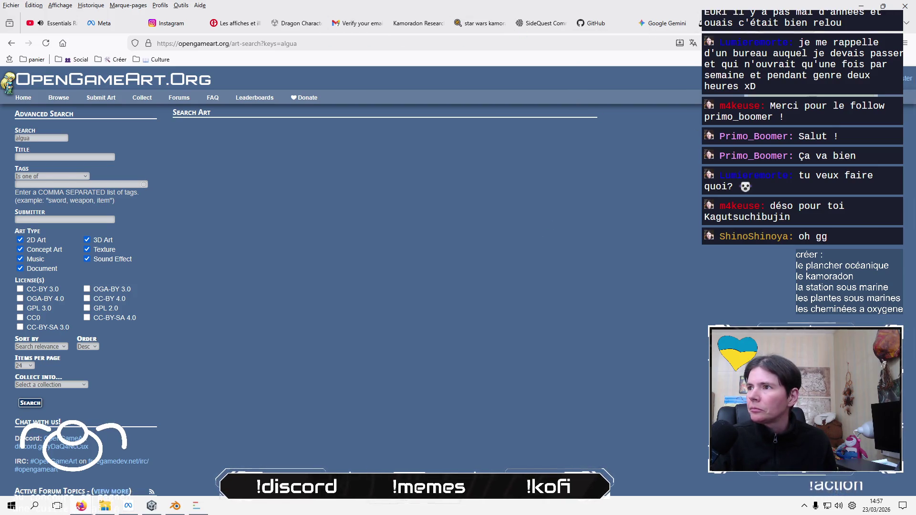
pyautogui.hotkey('ctrl', 't')
# Translate the French word 'algue' in Google Translate ('algae'), then return to OpenGameArt
pyautogui.write('tr')
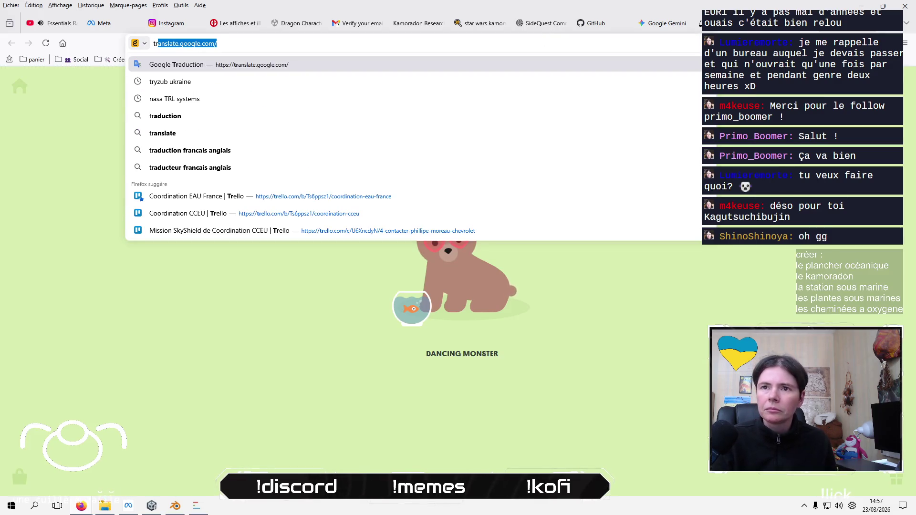
pyautogui.press('Return')
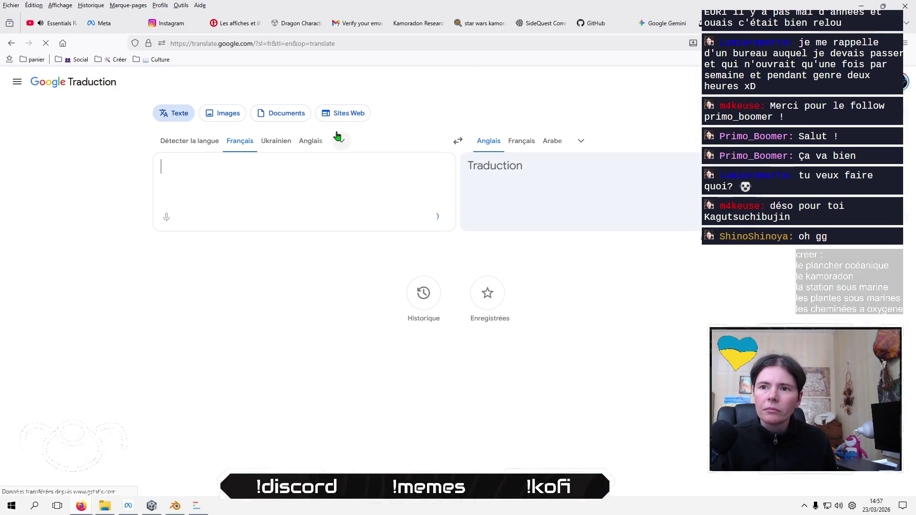
pyautogui.write('algue')
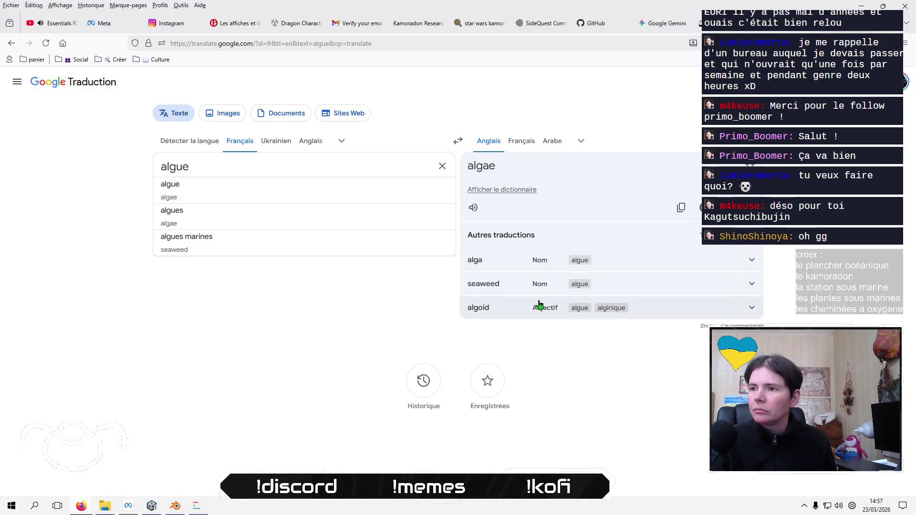
pyautogui.hotkey('ctrl', 'w')
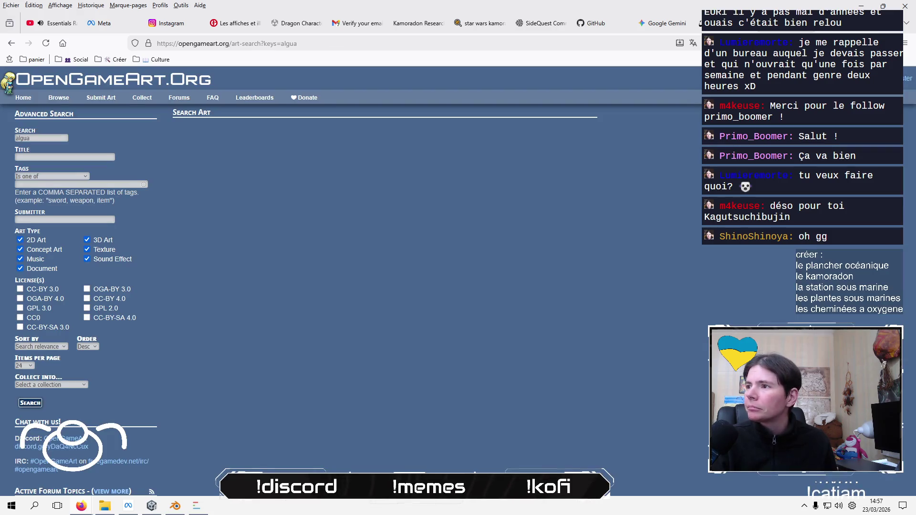
# Search OpenGameArt for 'algae' and check the Free 16x16 sewer stuffz result
pyautogui.click(55, 139)
pyautogui.write('e')
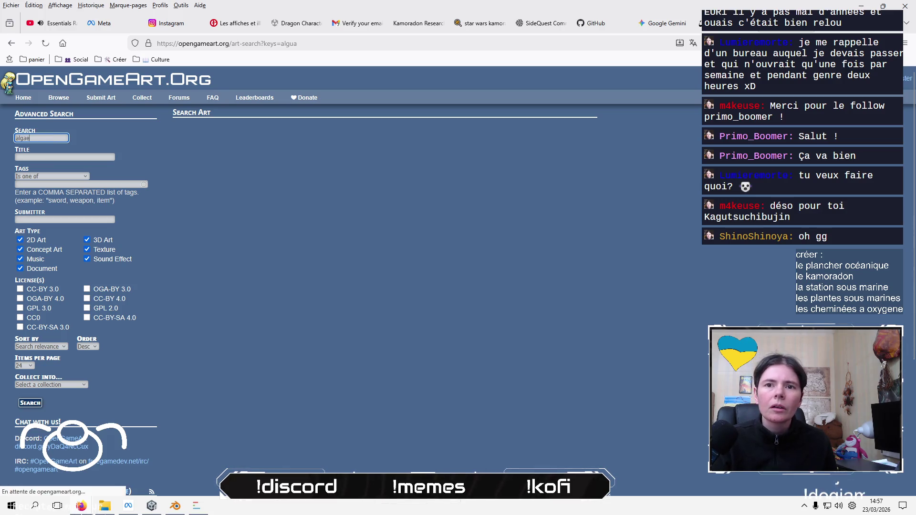
pyautogui.press('Return')
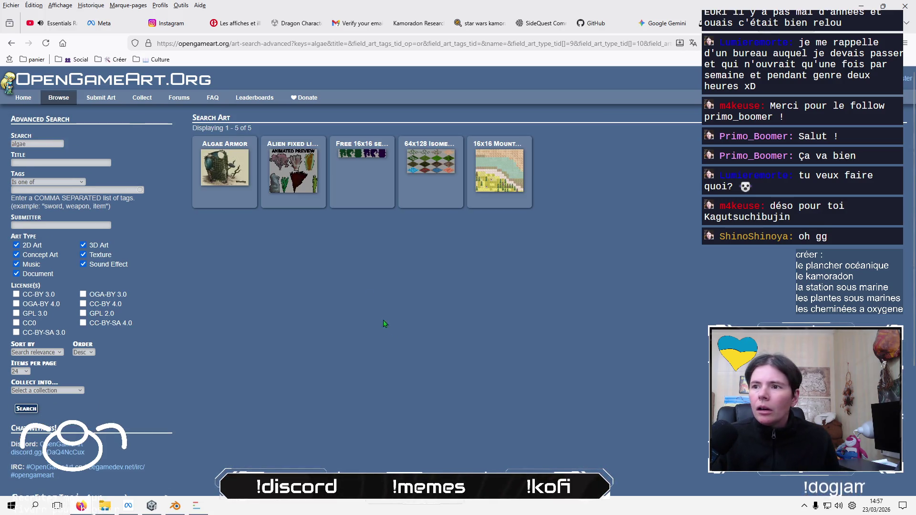
pyautogui.click(356, 155)
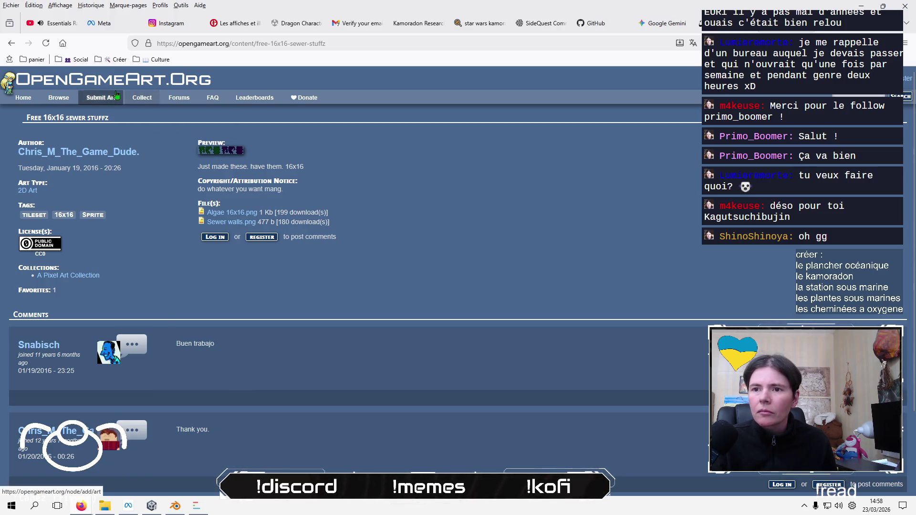
pyautogui.click(13, 43)
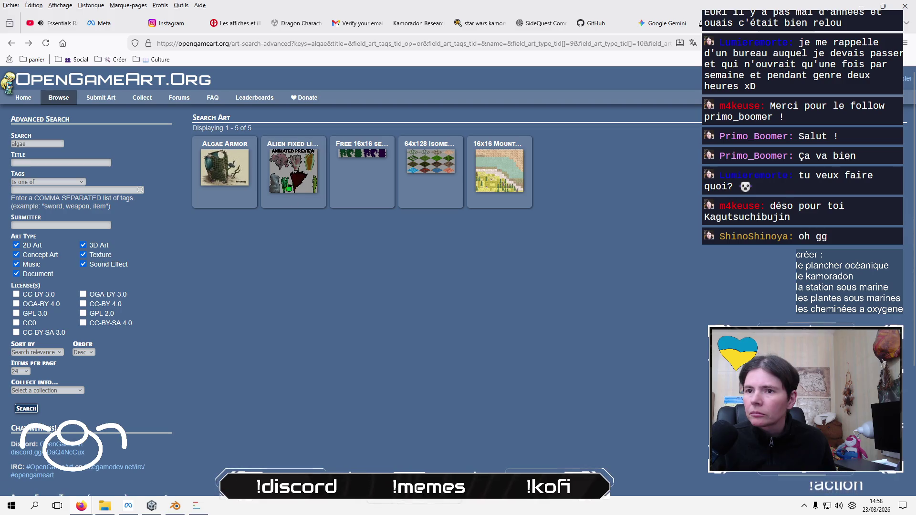
# Open the 'Alien fixed lifeforms for backgrounds' page and scroll through its previews
pyautogui.click(285, 161)
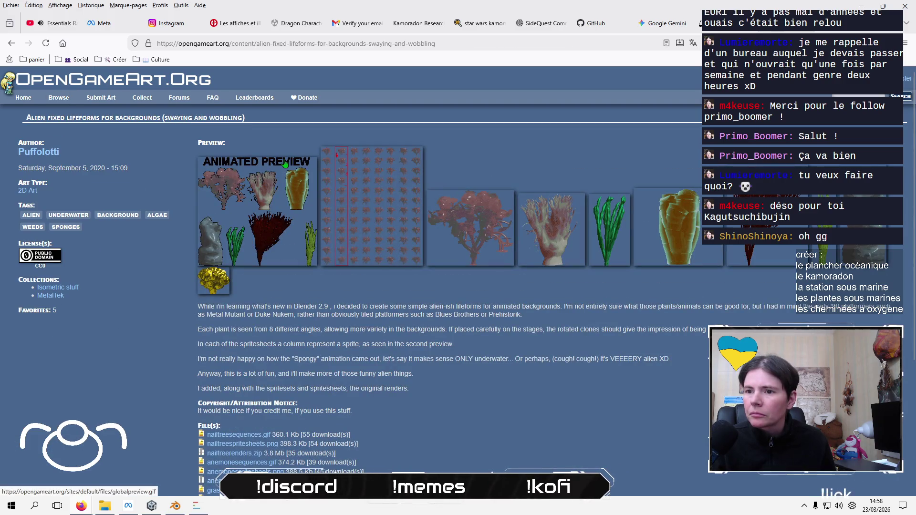
pyautogui.scroll(-4, 430, 287)
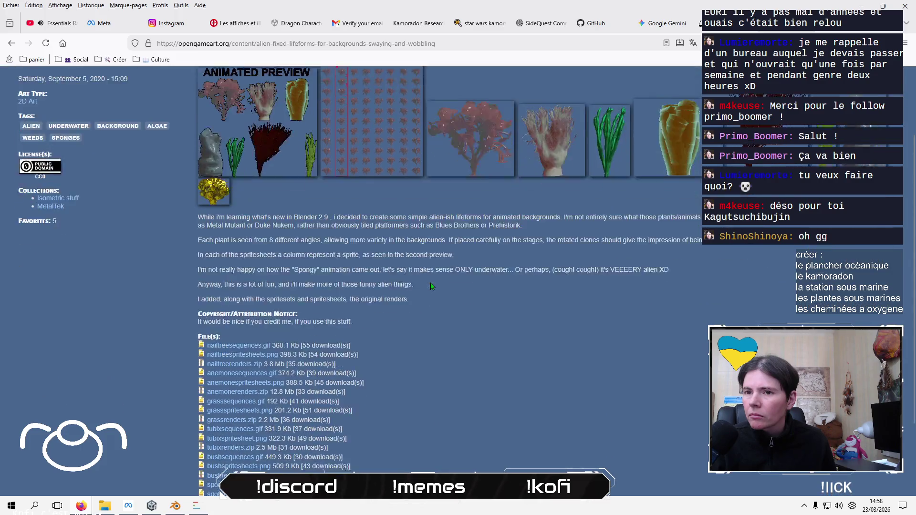
pyautogui.scroll(4, 418, 241)
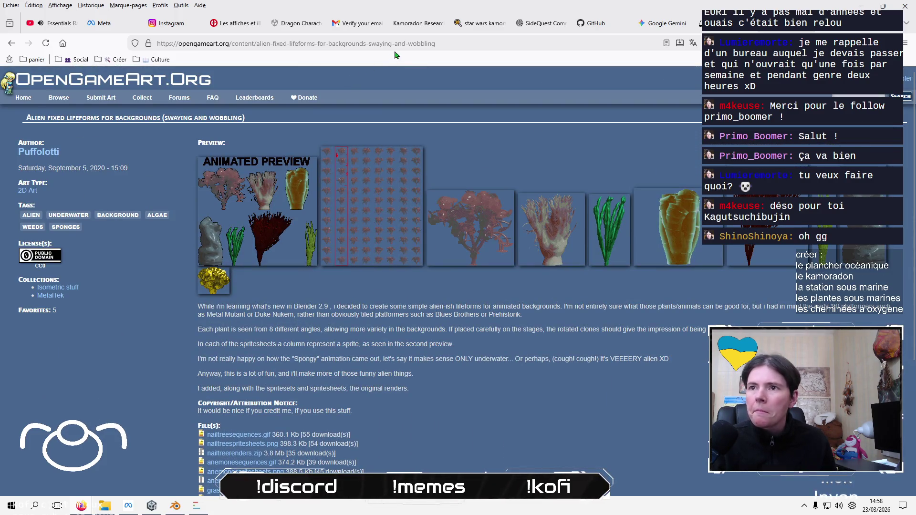
pyautogui.click(395, 43)
pyautogui.write('asset s')
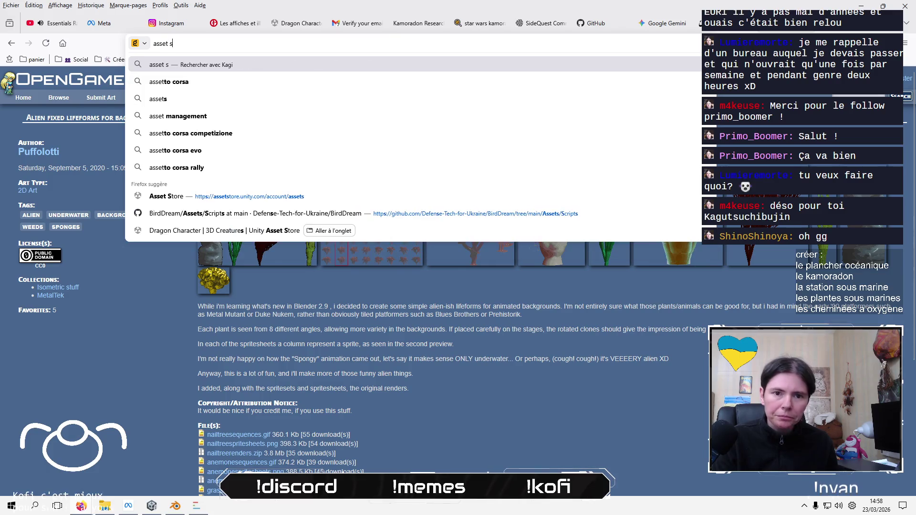
pyautogui.write('treo')
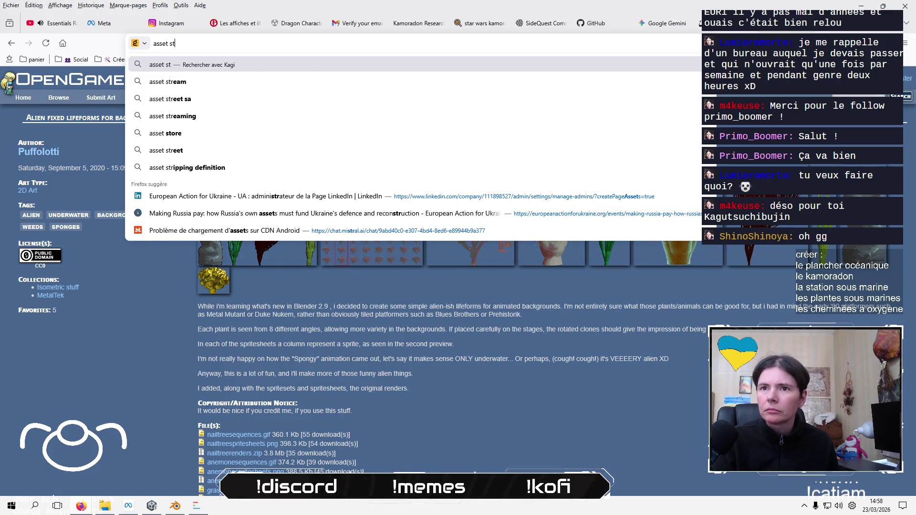
# Load the Unity Asset Store and search it for 'algae'
pyautogui.press('Up')
pyautogui.press('Up')
pyautogui.press('Return')
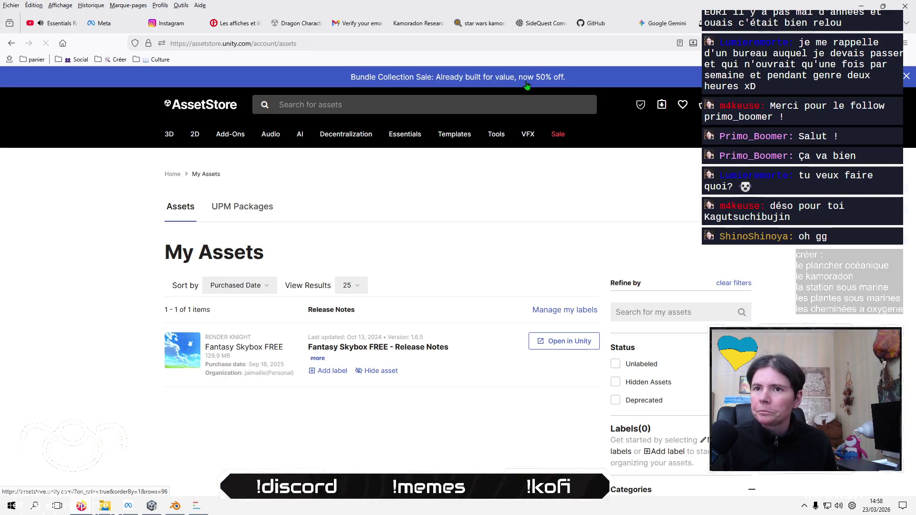
pyautogui.click(430, 111)
pyautogui.write('a')
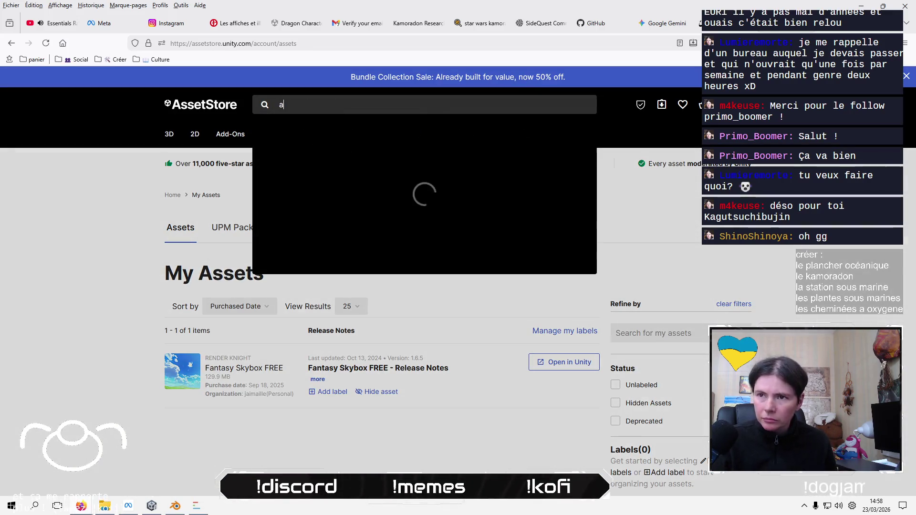
pyautogui.write('lgae')
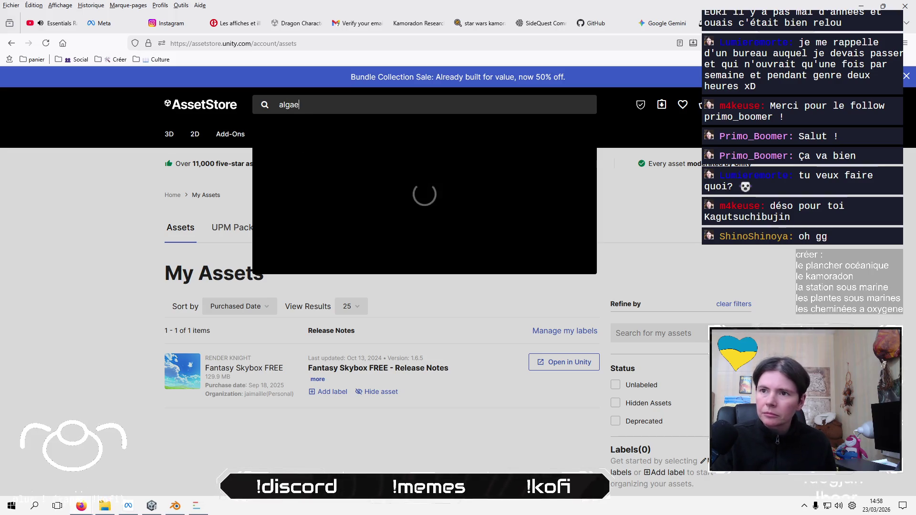
pyautogui.press('Return')
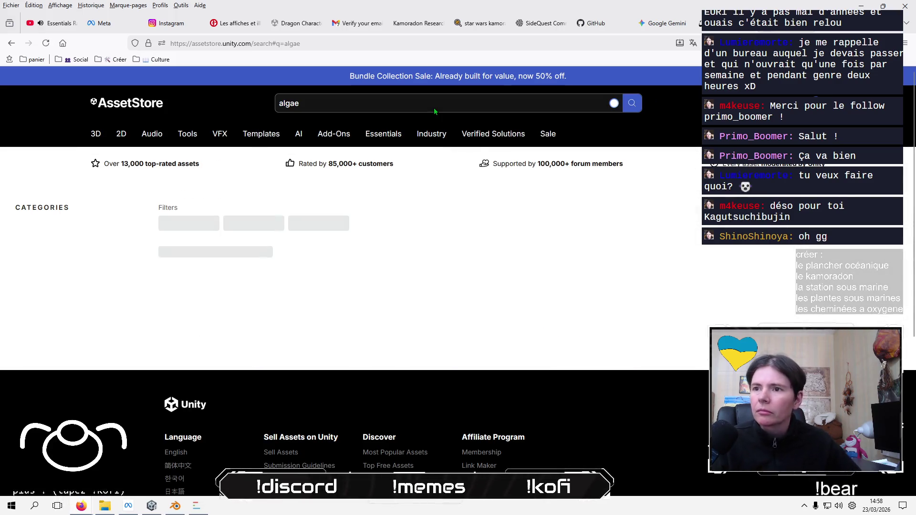
pyautogui.scroll(-4, 406, 184)
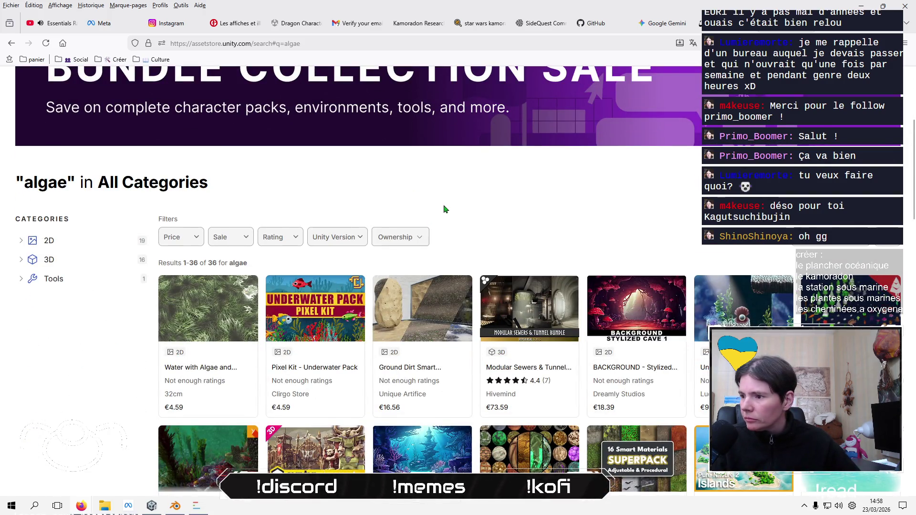
pyautogui.scroll(-2, 444, 209)
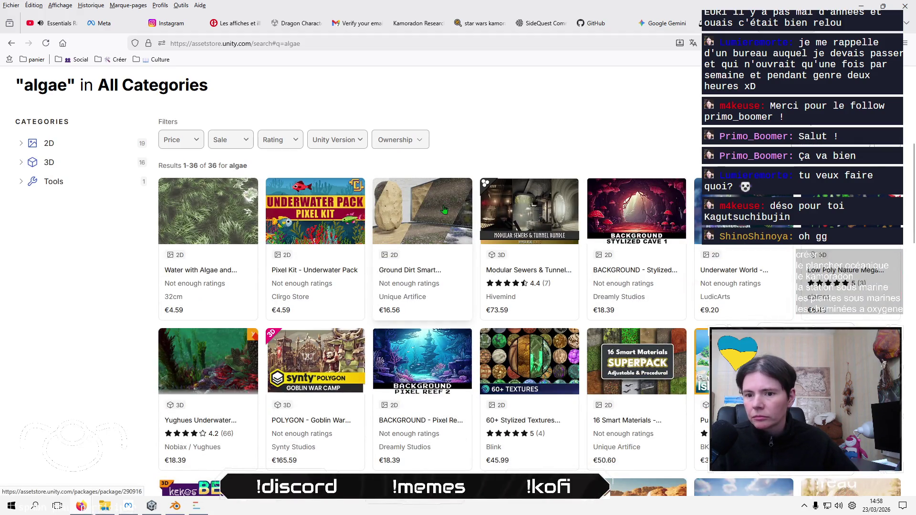
pyautogui.scroll(5, 443, 209)
# Filter the algae results to Free and Below €20.00 prices in the 3D category
pyautogui.click(177, 381)
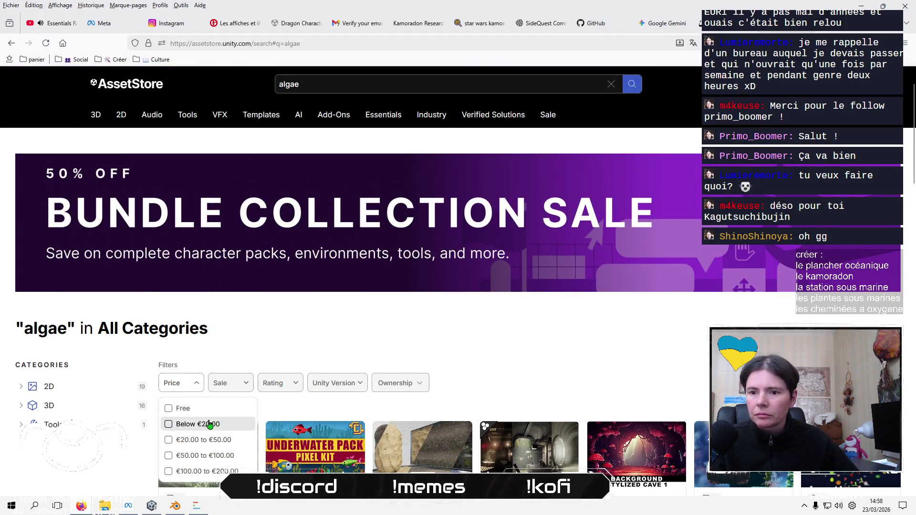
pyautogui.click(175, 408)
pyautogui.scroll(-3, 455, 331)
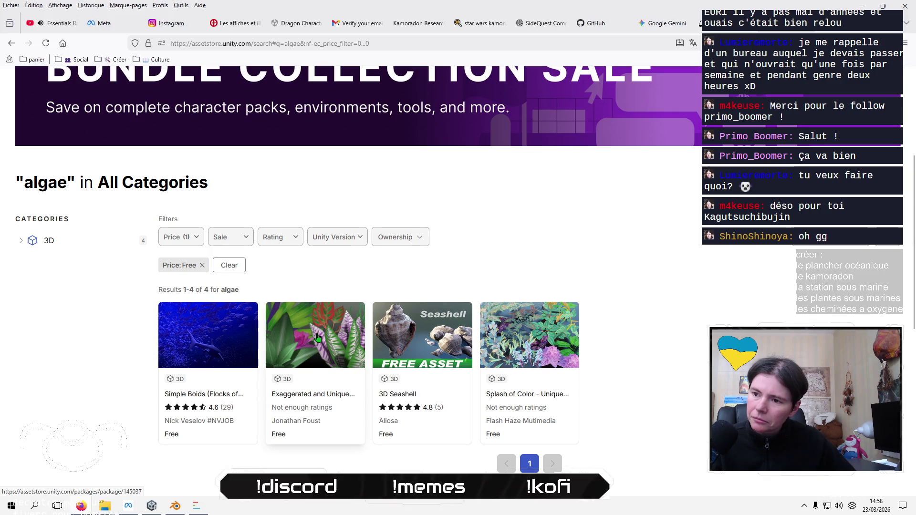
pyautogui.click(191, 237)
pyautogui.click(168, 278)
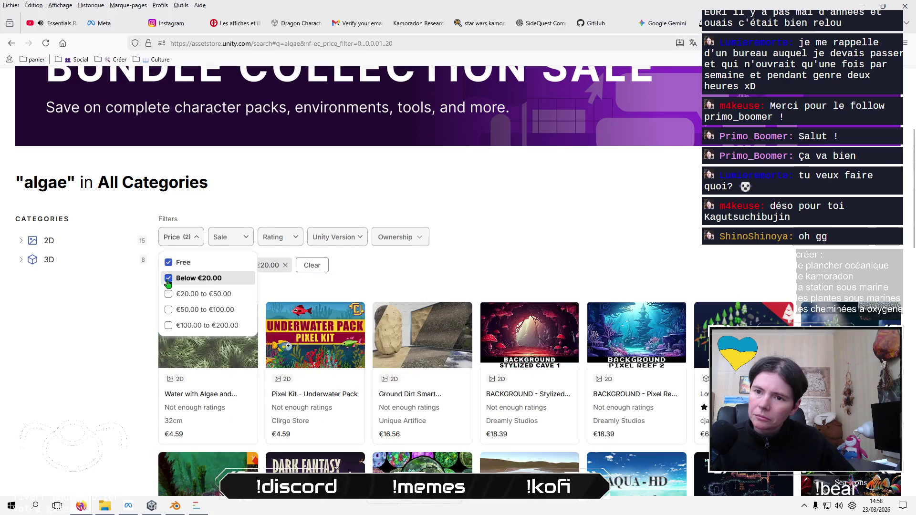
pyautogui.click(503, 232)
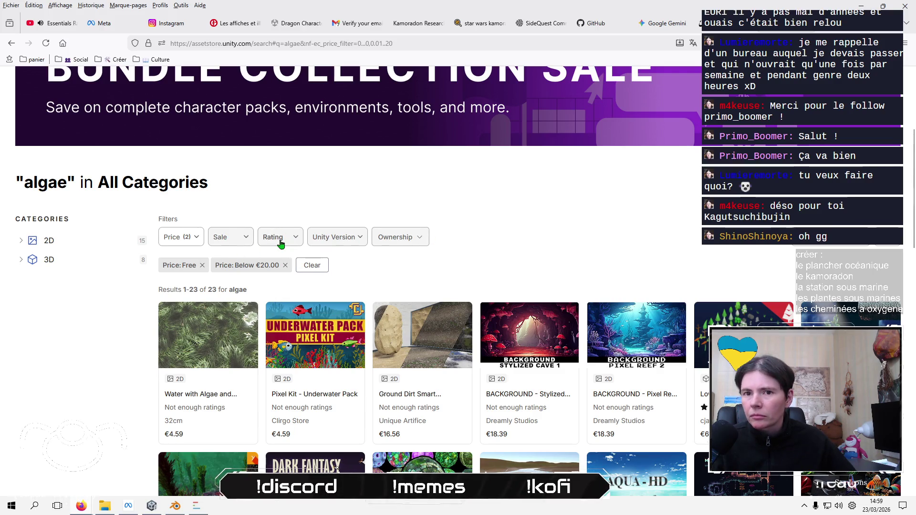
pyautogui.click(81, 265)
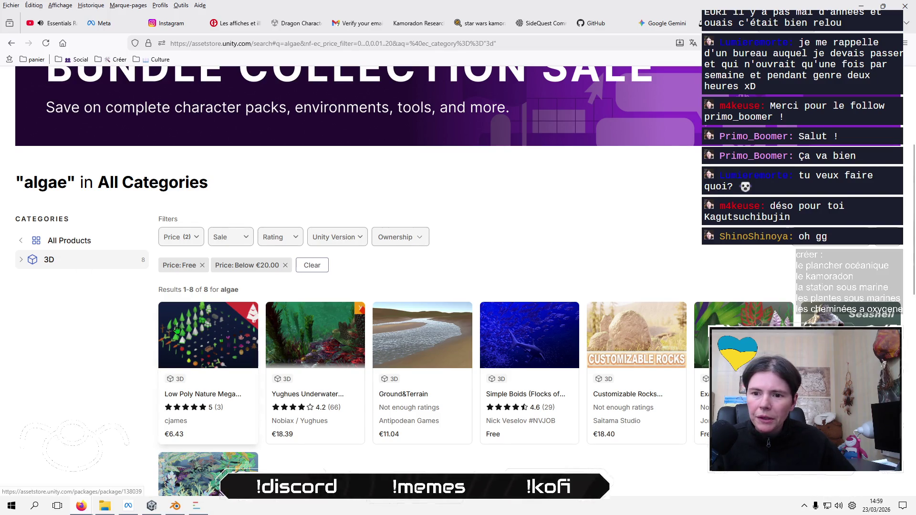
# Open the Low Poly Nature Mega Pack, view its underwater gallery image, then minimize Firefox
pyautogui.scroll(-1, 127, 362)
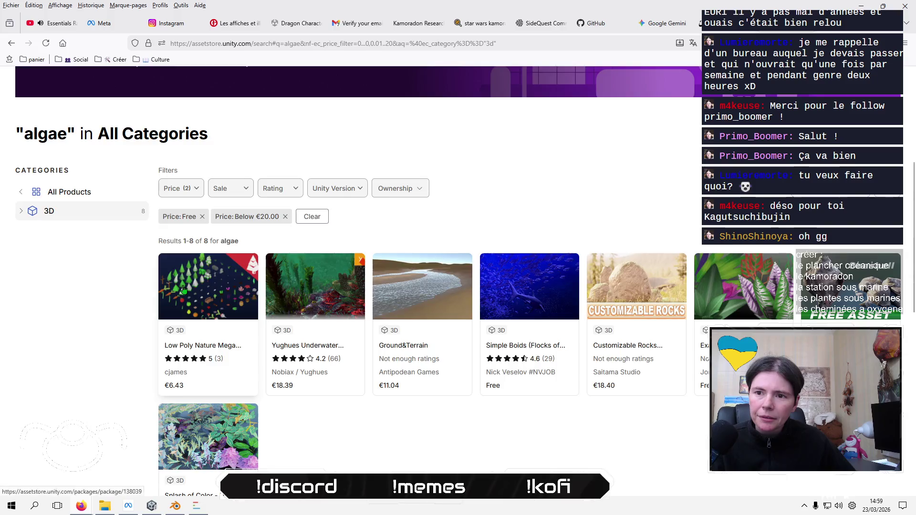
pyautogui.click(185, 290)
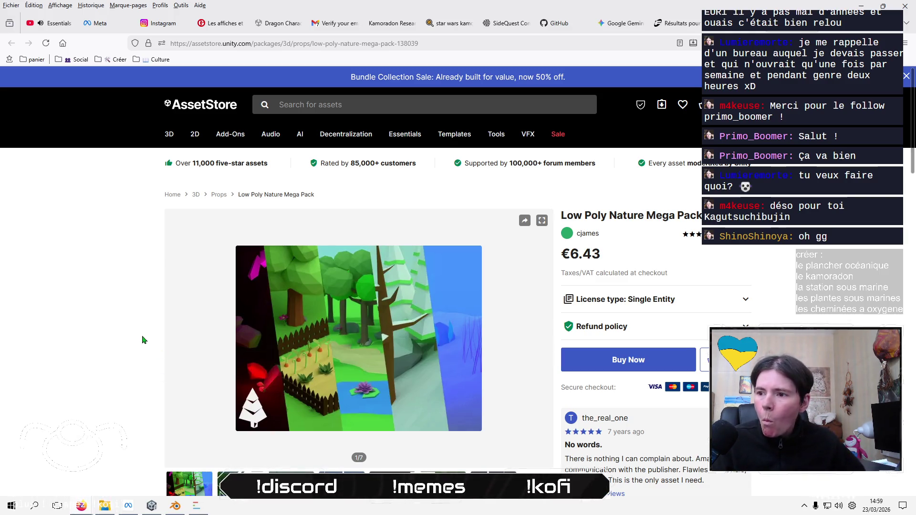
pyautogui.scroll(-3, 143, 337)
pyautogui.click(253, 306)
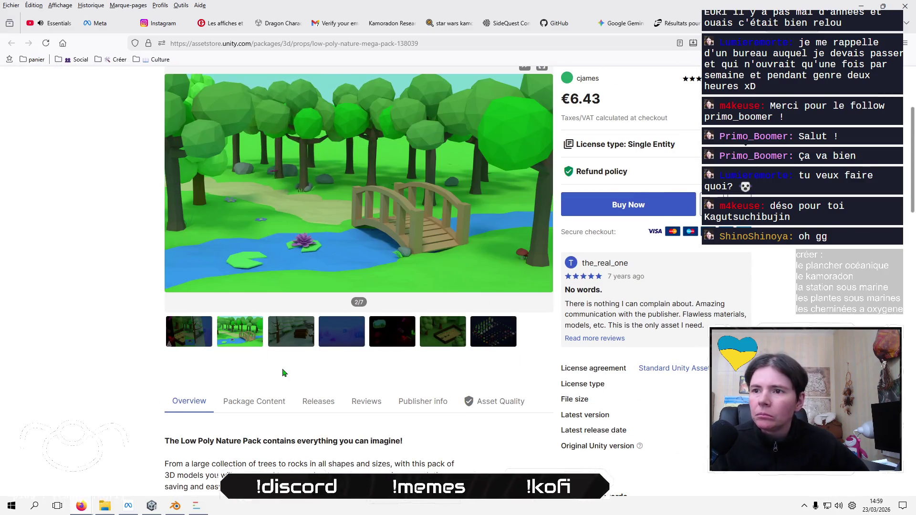
pyautogui.click(382, 331)
pyautogui.click(353, 338)
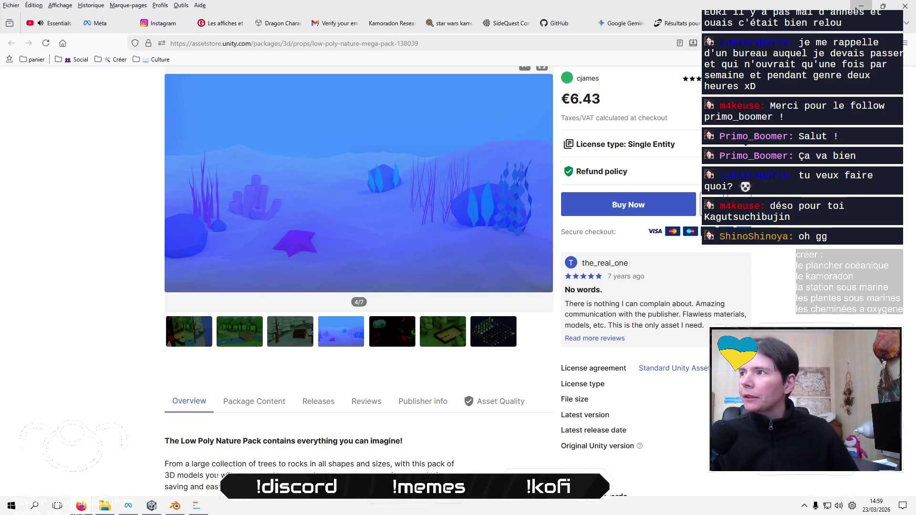
pyautogui.click(81, 505)
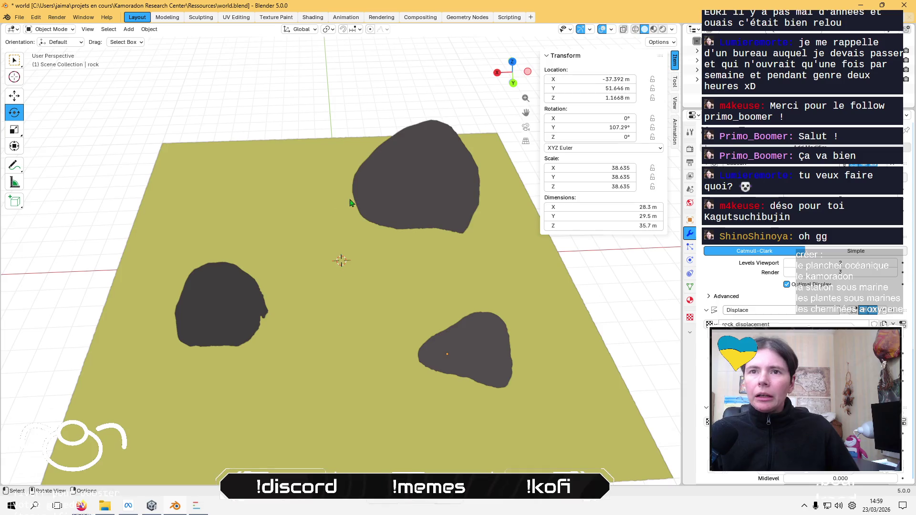
# From a low view over the seabed, add a UV sphere at the 3D cursor
pyautogui.scroll(5, 337, 224)
pyautogui.moveTo(337, 224); pyautogui.dragTo(331, 178, button='middle')
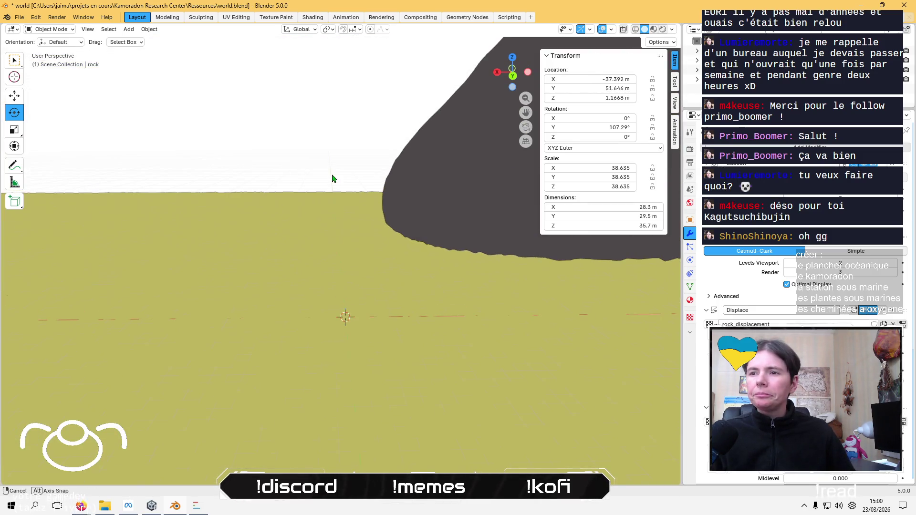
pyautogui.click(144, 30)
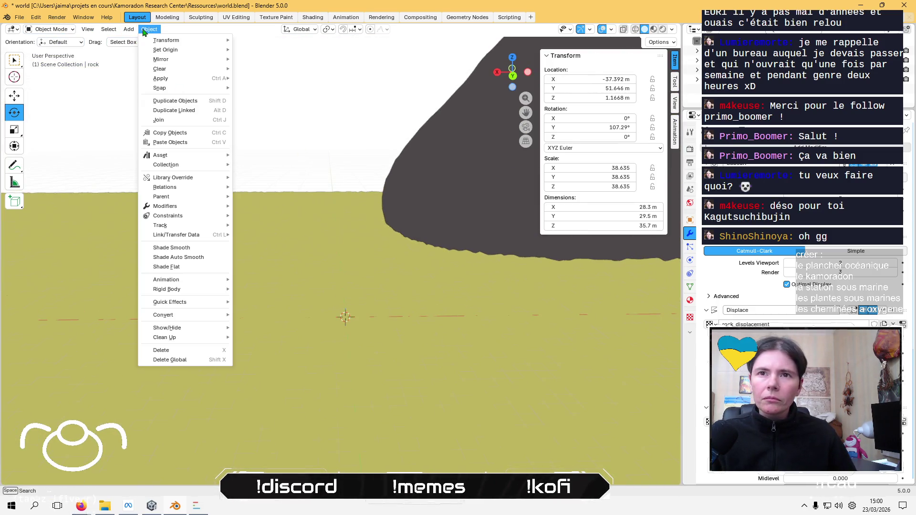
pyautogui.moveTo(128, 29)
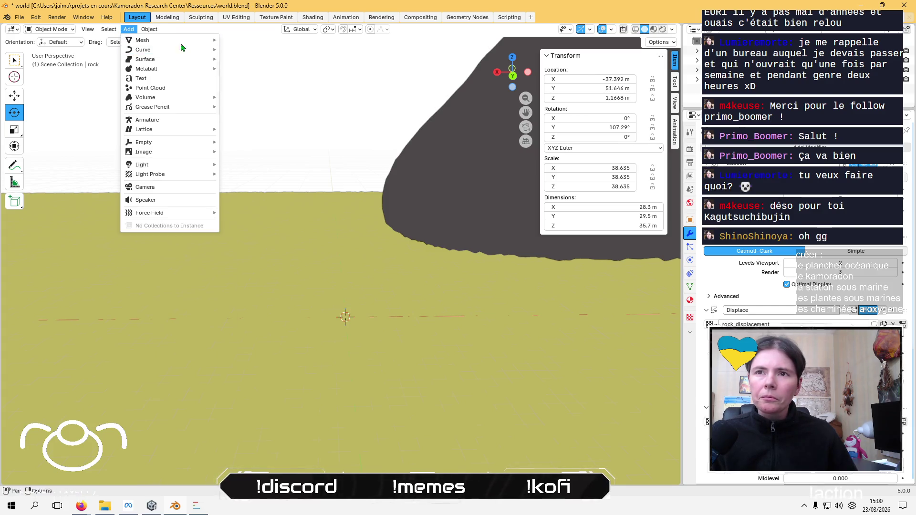
pyautogui.moveTo(191, 40)
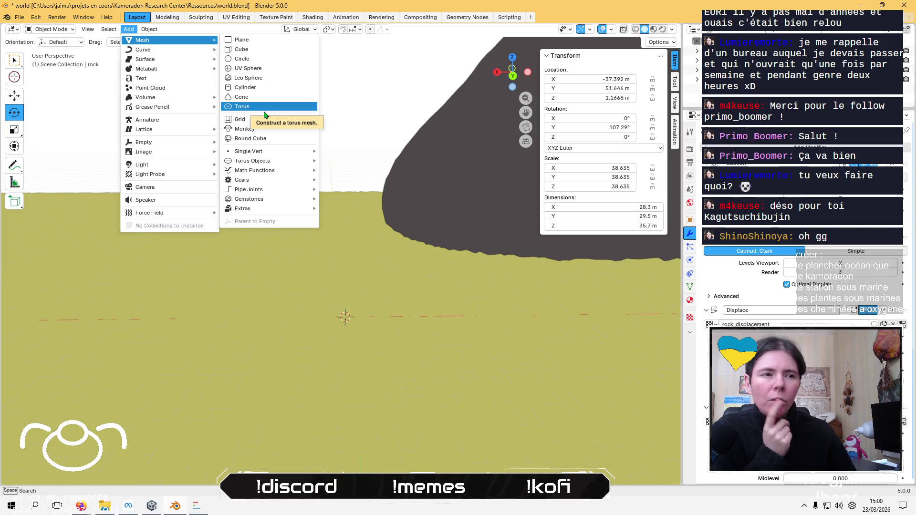
pyautogui.click(266, 69)
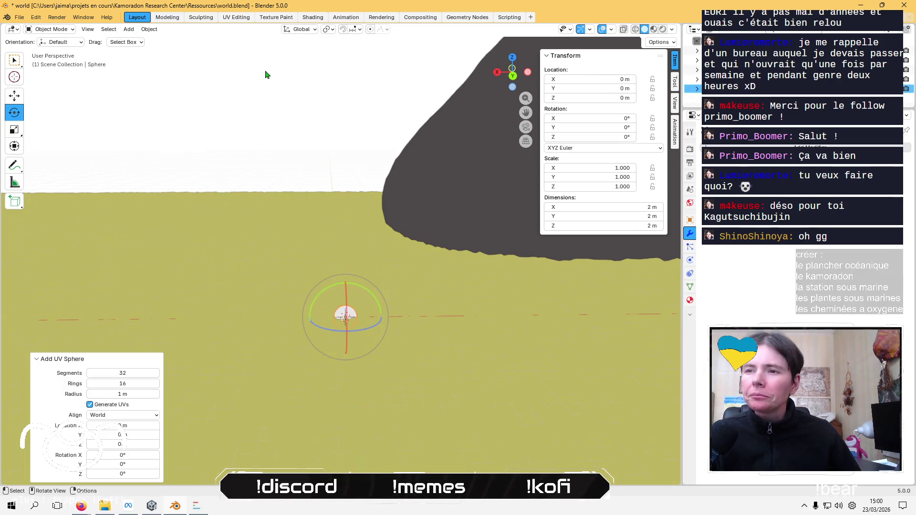
# Put the sphere in Edit Mode and isolate it in Local view
pyautogui.scroll(4, 371, 313)
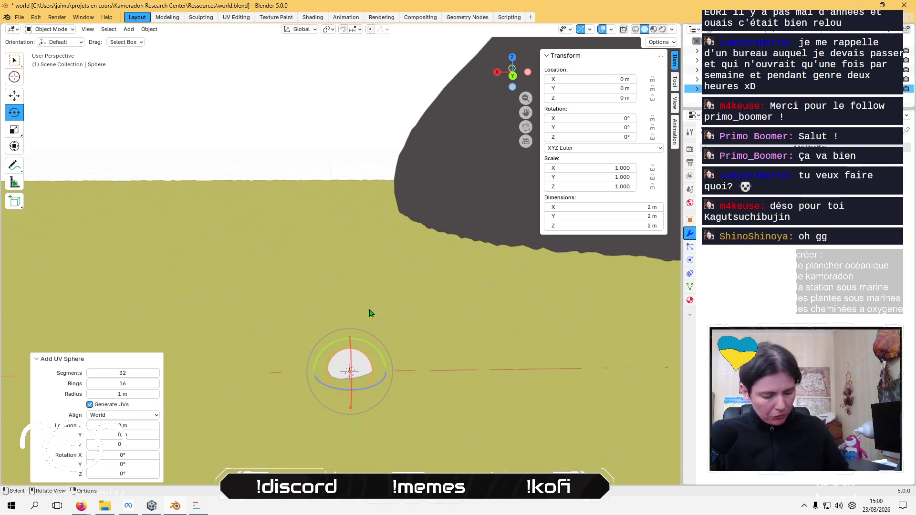
pyautogui.press('Tab')
pyautogui.press('KP_Divide')
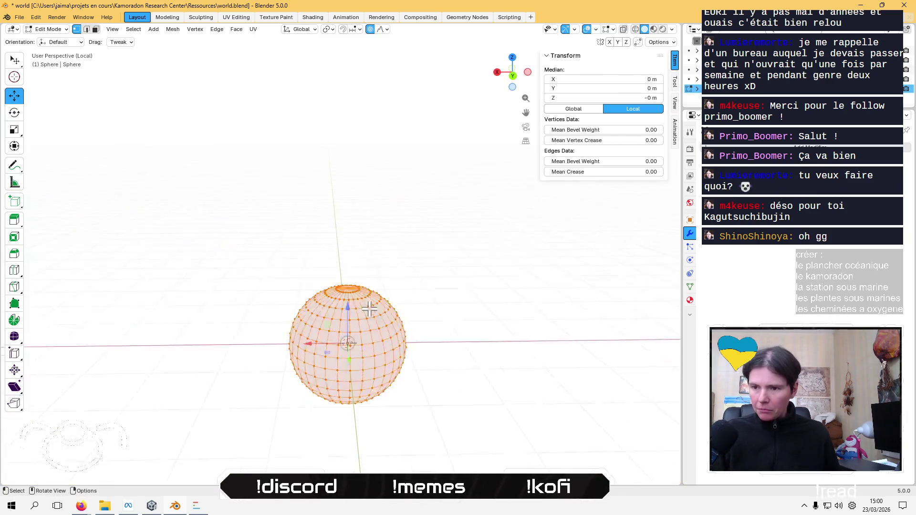
# Select the sphere's top pole vertex and grow the selection outward by rings
pyautogui.scroll(2, 370, 307)
pyautogui.scroll(-2, 371, 307)
pyautogui.scroll(-2, 371, 307)
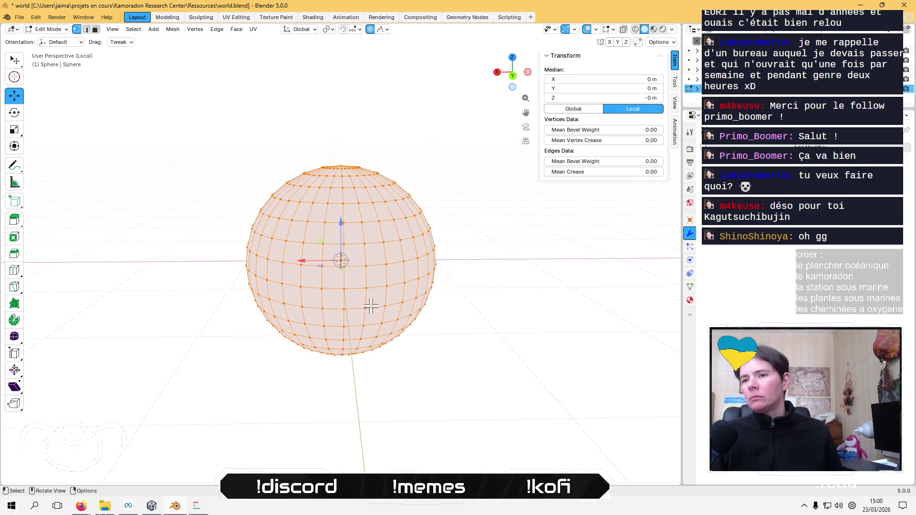
pyautogui.moveTo(369, 304)
pyautogui.mouseDown(button='middle')
pyautogui.moveTo(374, 334)
pyautogui.moveTo(374, 276)
pyautogui.mouseUp(button='middle')
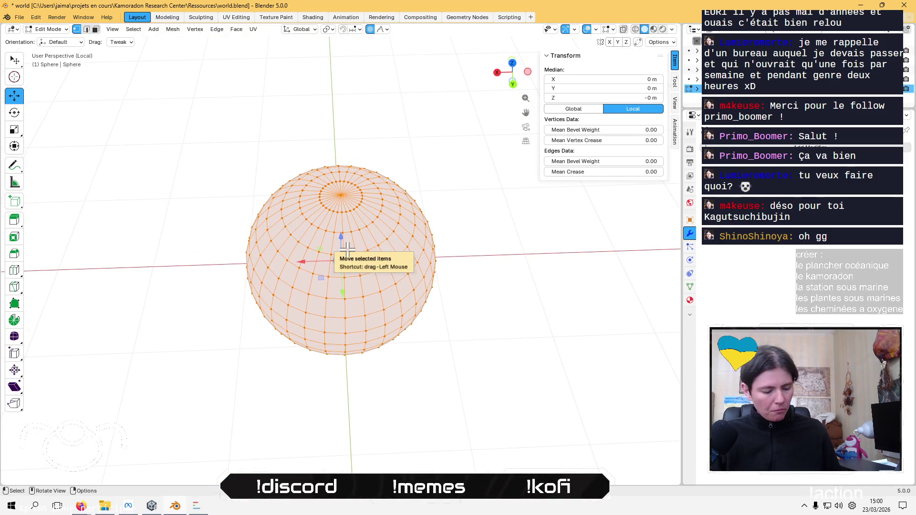
pyautogui.click(343, 197)
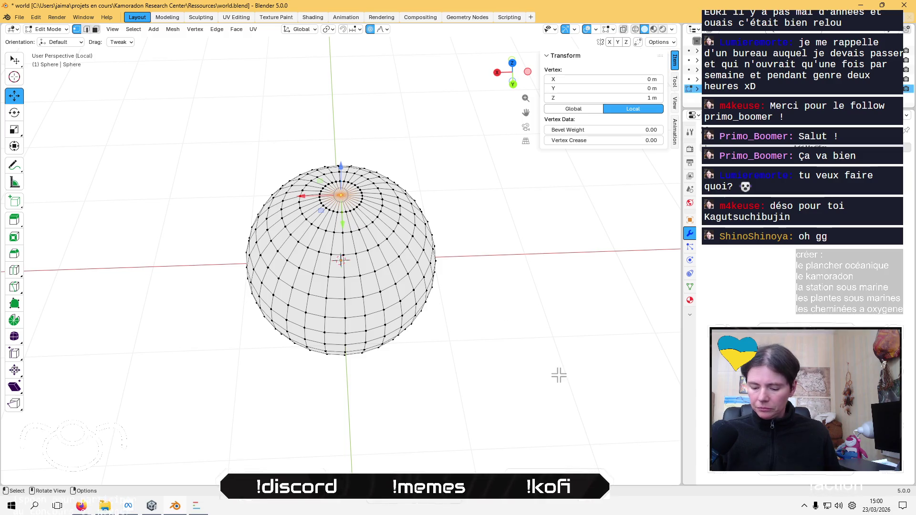
pyautogui.press('ctrl+KP_Add')
pyautogui.press('ctrl+KP_Add')
pyautogui.press('ctrl+KP_Add')
pyautogui.press('ctrl+KP_Add')
pyautogui.press('ctrl+KP_Add')
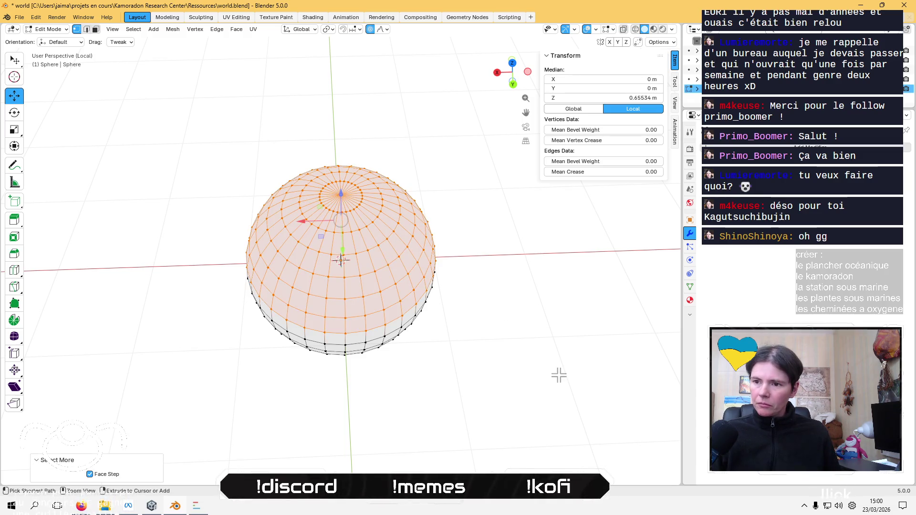
# Switch to Face select mode and deselect everything on the sphere
pyautogui.moveTo(558, 376)
pyautogui.mouseDown(button='middle')
pyautogui.moveTo(546, 338)
pyautogui.moveTo(544, 348)
pyautogui.mouseUp(button='middle')
pyautogui.scroll(1, 503, 355)
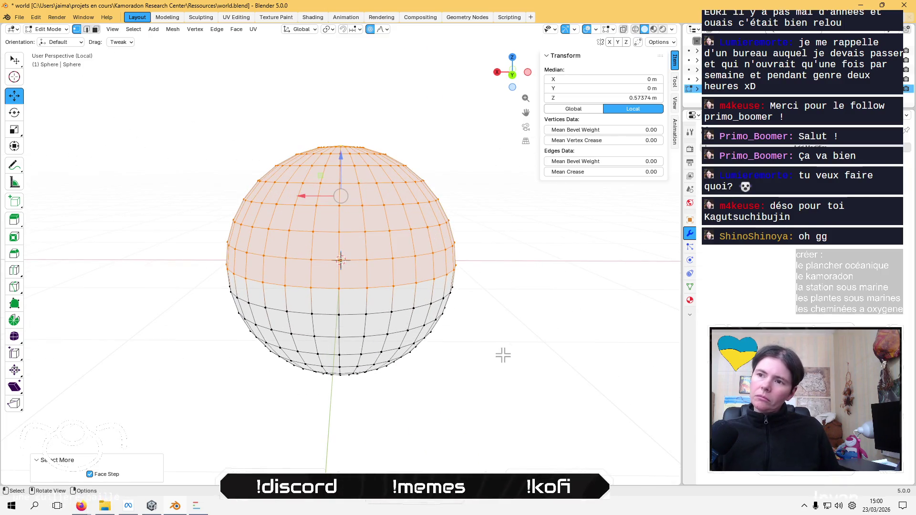
pyautogui.click(96, 29)
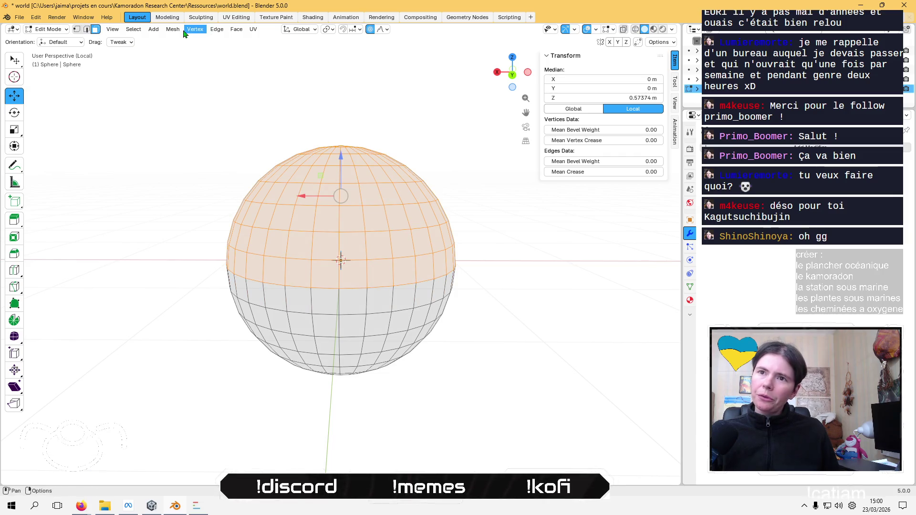
pyautogui.click(133, 30)
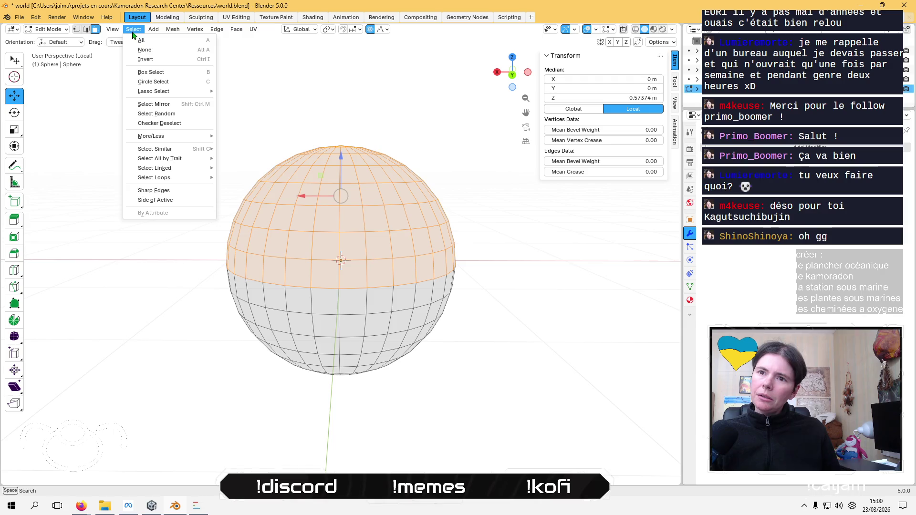
pyautogui.moveTo(171, 150)
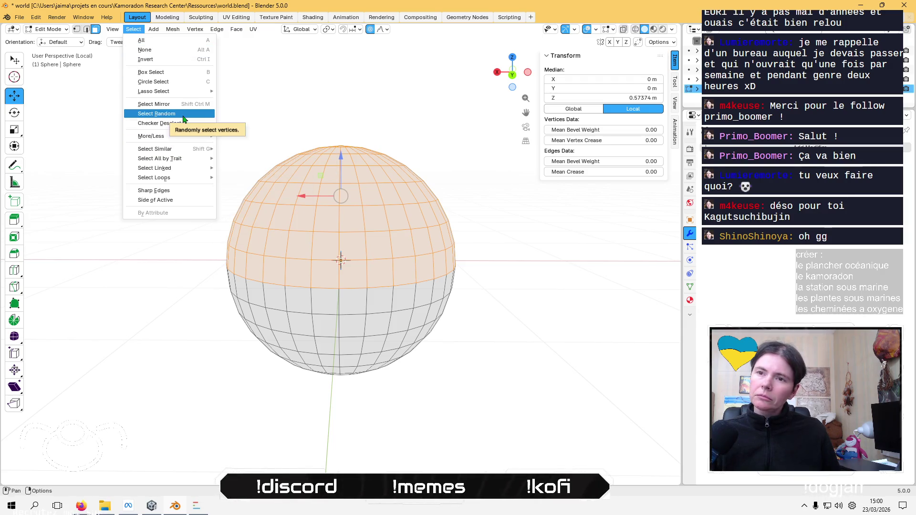
pyautogui.click(309, 102)
pyautogui.click(141, 31)
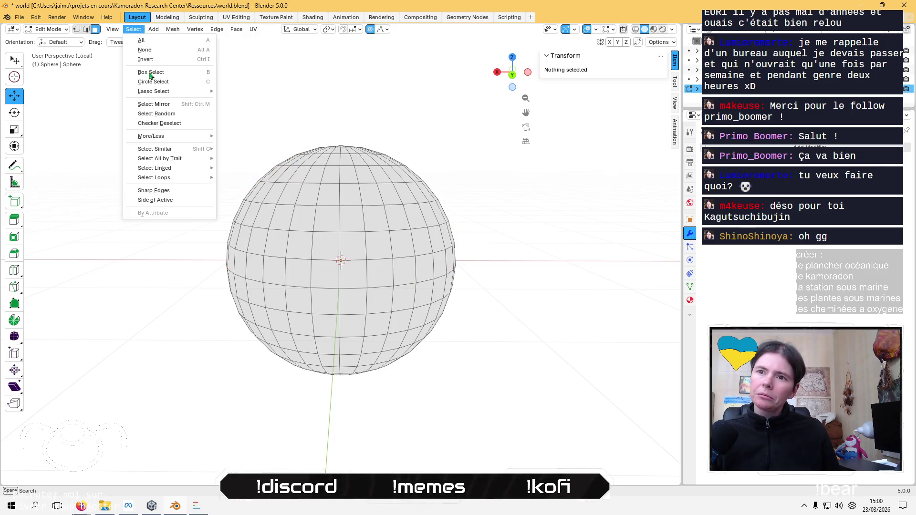
# Randomly select about half of the sphere's faces and inspect them from several angles
pyautogui.click(160, 120)
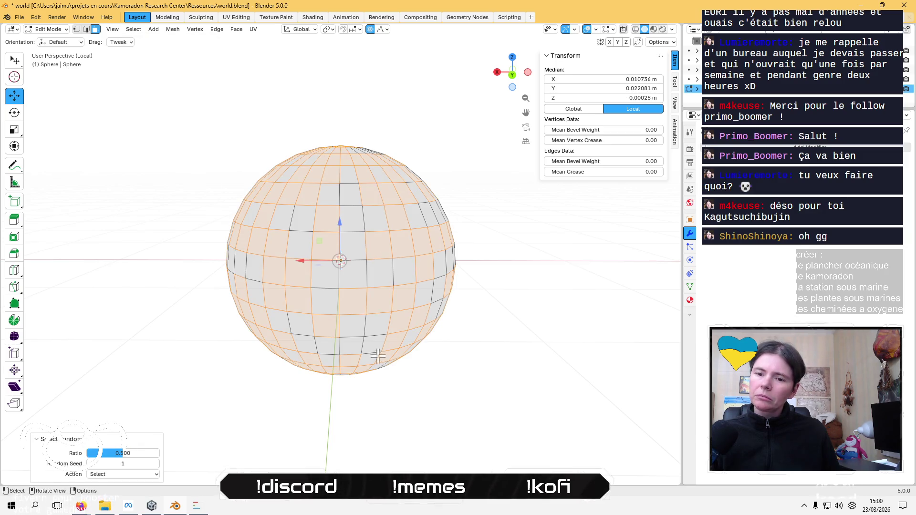
pyautogui.moveTo(377, 356)
pyautogui.mouseDown(button='middle')
pyautogui.moveTo(374, 290)
pyautogui.moveTo(401, 204)
pyautogui.mouseUp(button='middle')
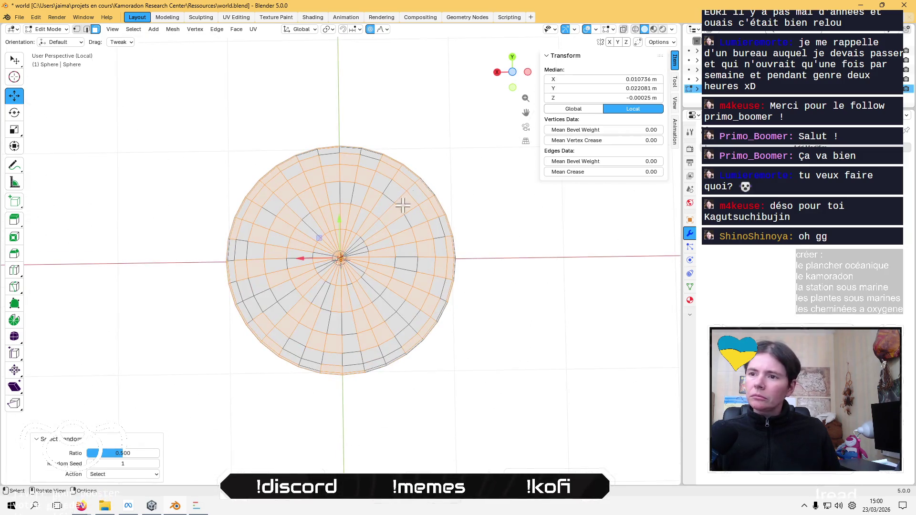
pyautogui.click(512, 72)
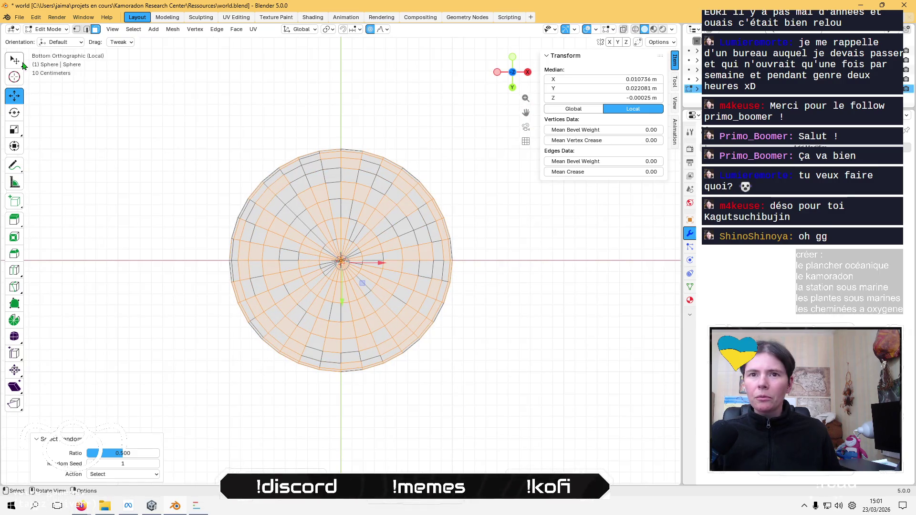
pyautogui.moveTo(14, 60); pyautogui.dragTo(29, 82)
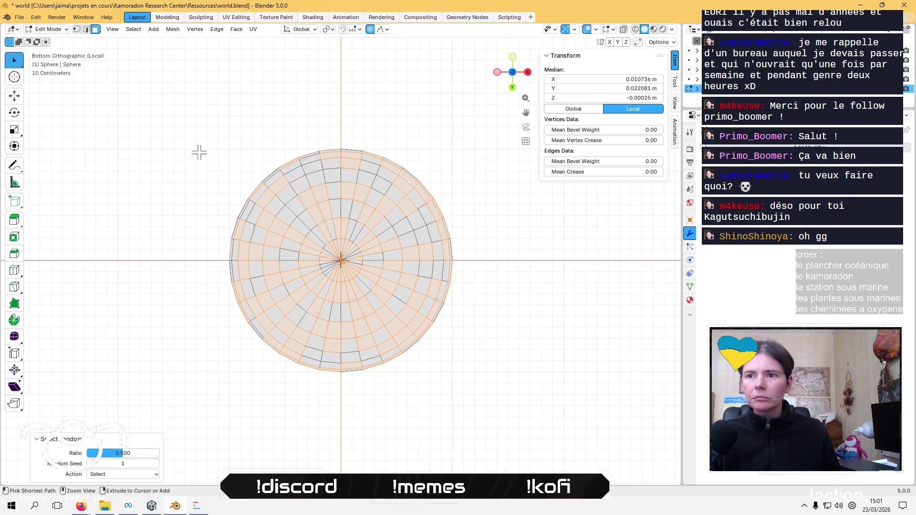
pyautogui.click(544, 419)
pyautogui.moveTo(546, 419)
pyautogui.mouseDown(button='middle')
pyautogui.moveTo(317, 217)
pyautogui.moveTo(307, 374)
pyautogui.moveTo(334, 329)
pyautogui.mouseUp(button='middle')
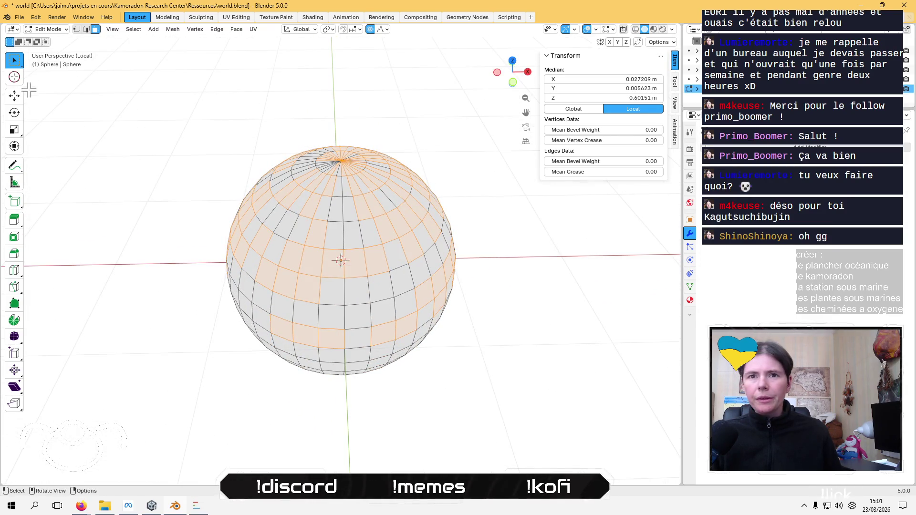
pyautogui.click(15, 95)
pyautogui.scroll(3, 158, 188)
pyautogui.scroll(-8, 158, 188)
pyautogui.moveTo(158, 188)
pyautogui.mouseDown(button='middle')
pyautogui.moveTo(204, 161)
pyautogui.moveTo(266, 157)
pyautogui.mouseUp(button='middle')
pyautogui.scroll(2, 356, 49)
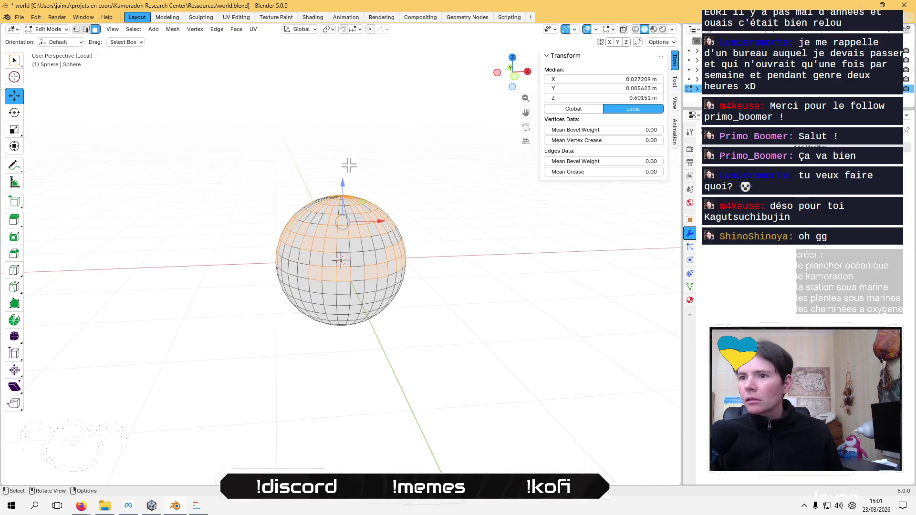
# Extrude the random faces about 1.93 m along the global Z axis
pyautogui.moveTo(346, 186); pyautogui.dragTo(348, 57)
pyautogui.hotkey('ctrl', 'z')
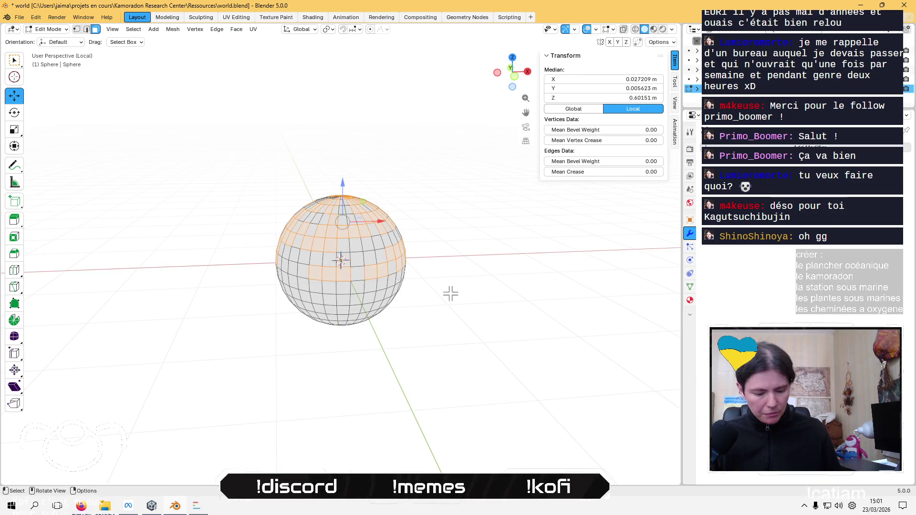
pyautogui.press('g')
pyautogui.press('z')
pyautogui.press('z')
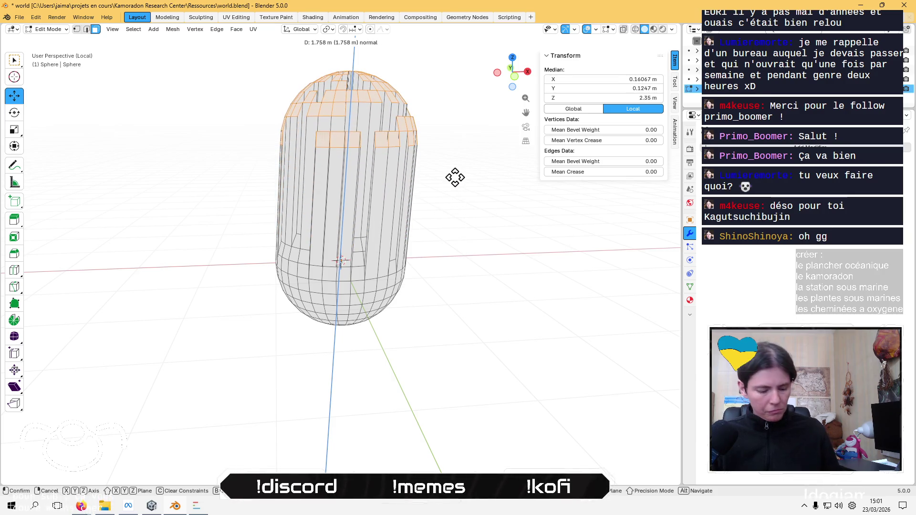
pyautogui.press('z')
pyautogui.press('z')
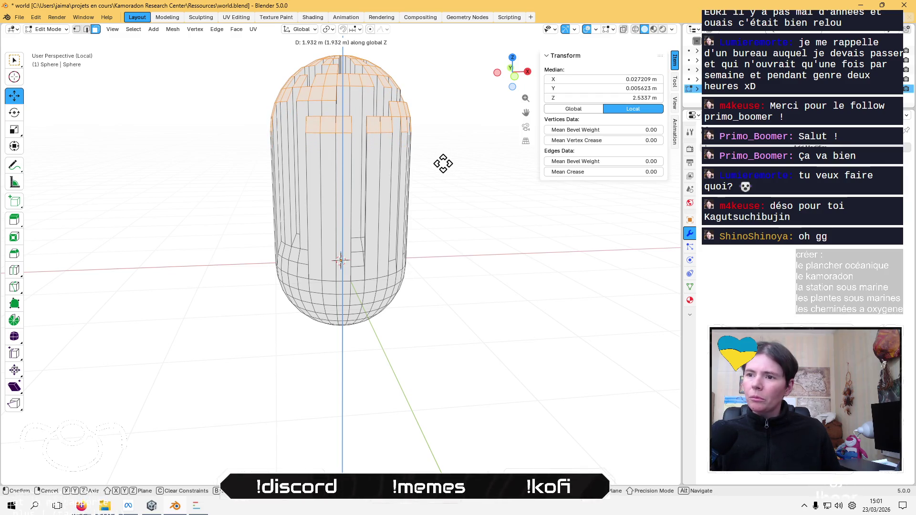
pyautogui.click(443, 164)
# Scale the extruded faces outward by about 1.70
pyautogui.scroll(2, 442, 173)
pyautogui.scroll(-5, 439, 176)
pyautogui.moveTo(439, 176)
pyautogui.mouseDown(button='middle')
pyautogui.moveTo(437, 252)
pyautogui.moveTo(425, 254)
pyautogui.mouseUp(button='middle')
pyautogui.press('s')
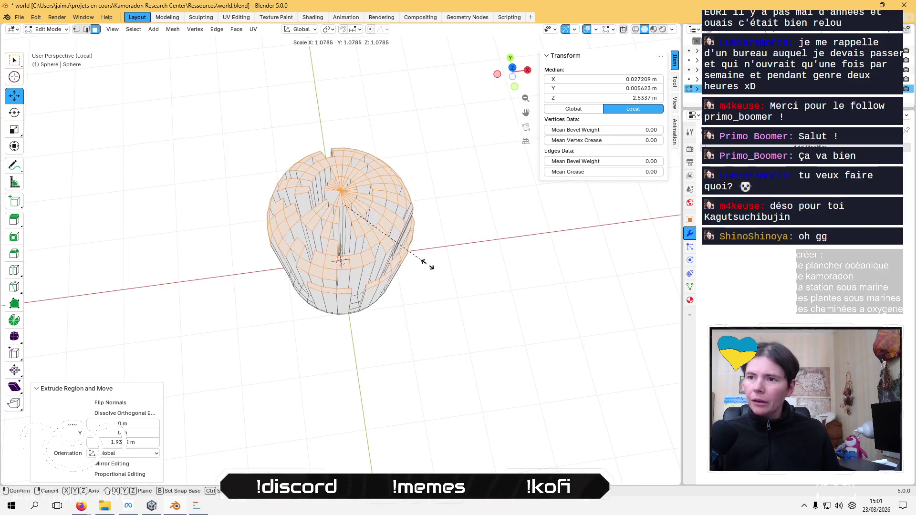
pyautogui.click(476, 298)
pyautogui.moveTo(476, 298)
pyautogui.mouseDown(button='middle')
pyautogui.moveTo(472, 237)
pyautogui.moveTo(422, 150)
pyautogui.moveTo(410, 210)
pyautogui.moveTo(382, 272)
pyautogui.mouseUp(button='middle')
# Select the whole extruded mesh and delete all its vertices
pyautogui.click(484, 318)
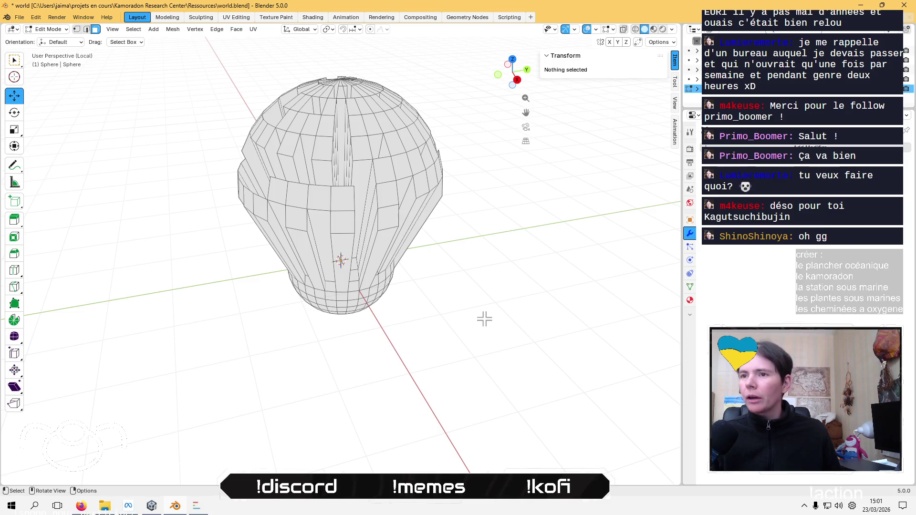
pyautogui.click(373, 201)
pyautogui.click(454, 306)
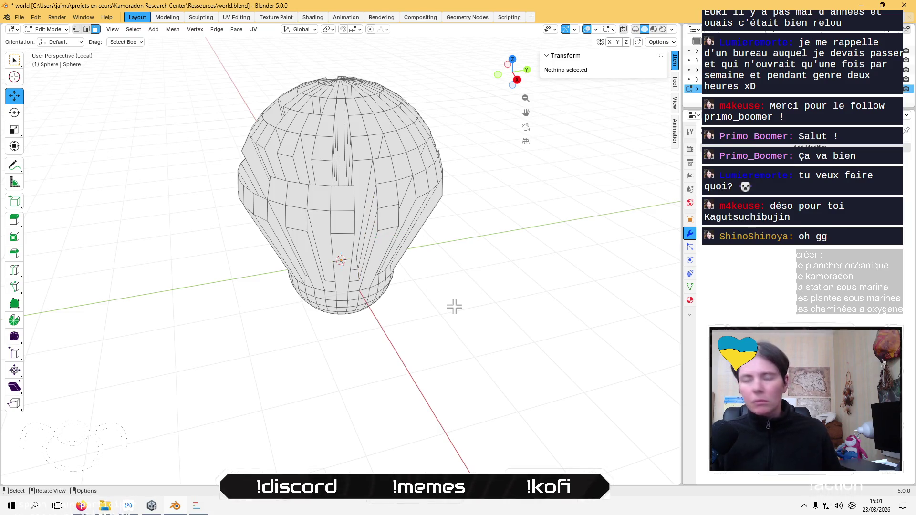
pyautogui.press('a')
pyautogui.press('x')
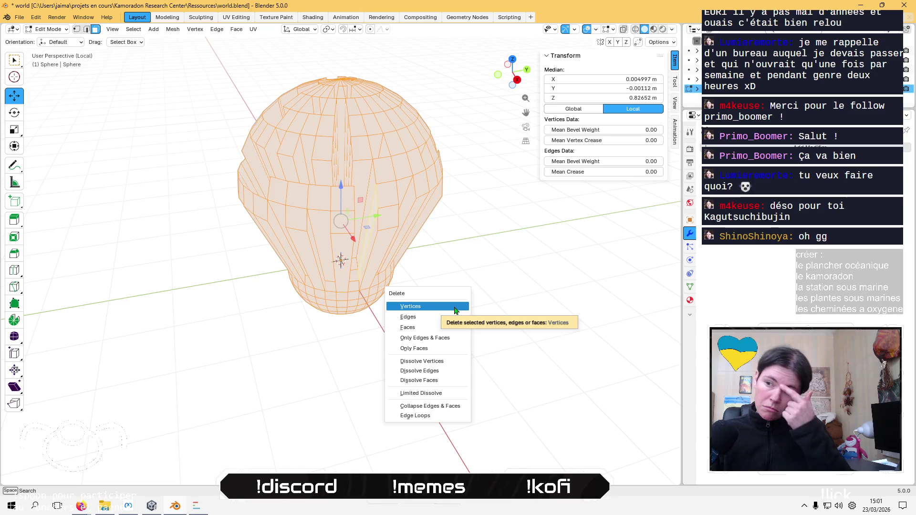
pyautogui.click(454, 307)
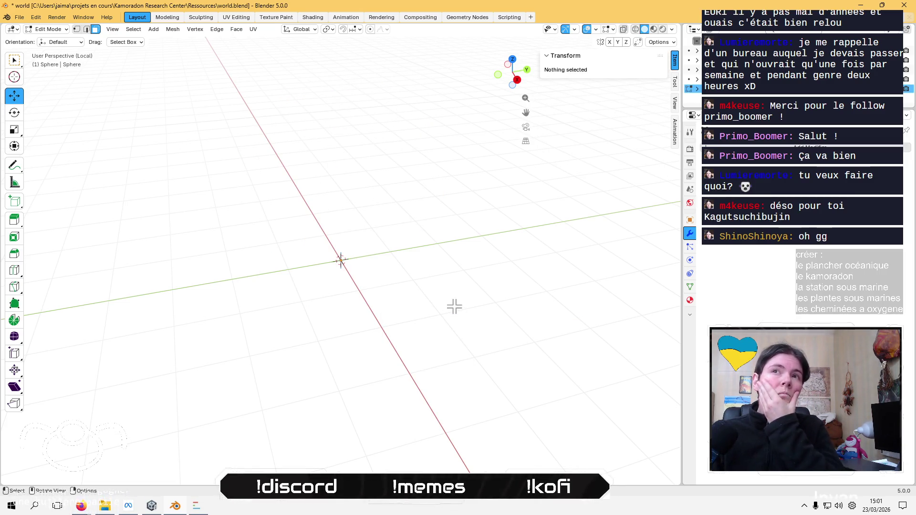
# Look through the Edge menu and bring up the editing-mode list
pyautogui.click(214, 31)
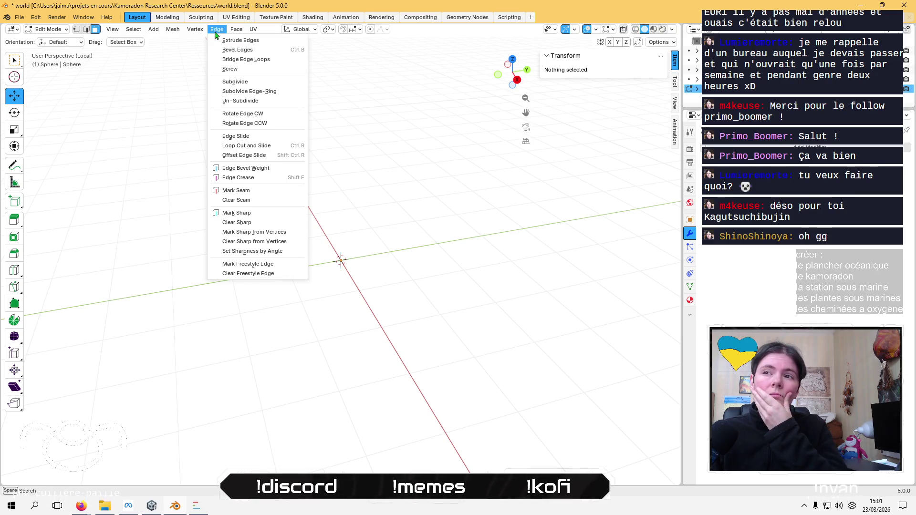
pyautogui.moveTo(171, 34)
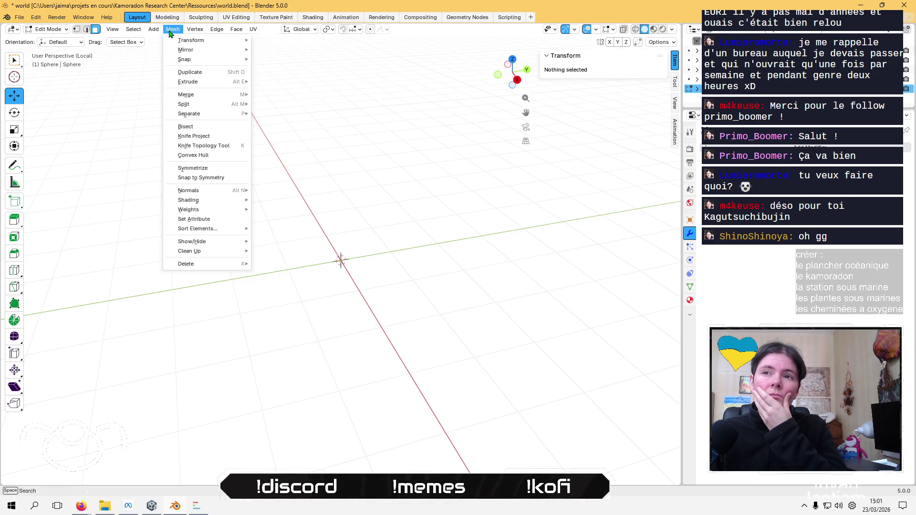
pyautogui.click(48, 29)
# Return to Object Mode and add a 2 m grid with 10×10 subdivisions at the origin
pyautogui.click(45, 39)
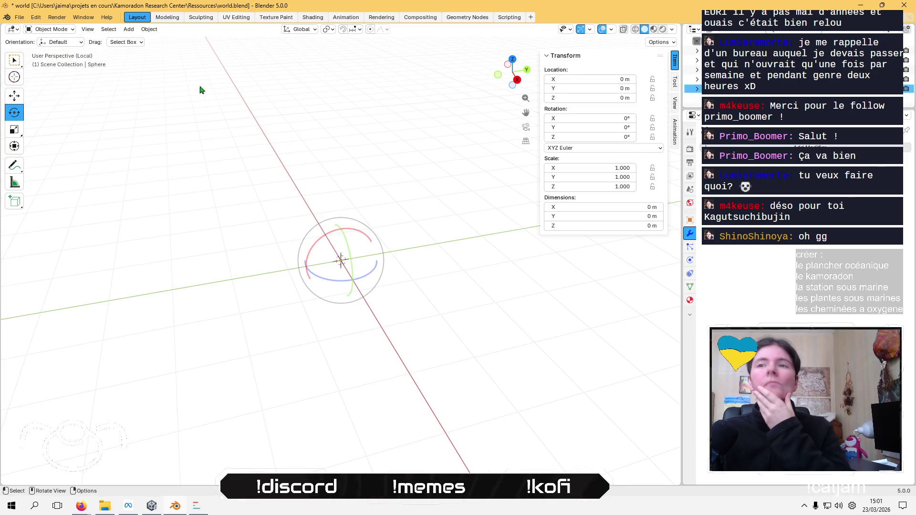
pyautogui.click(143, 30)
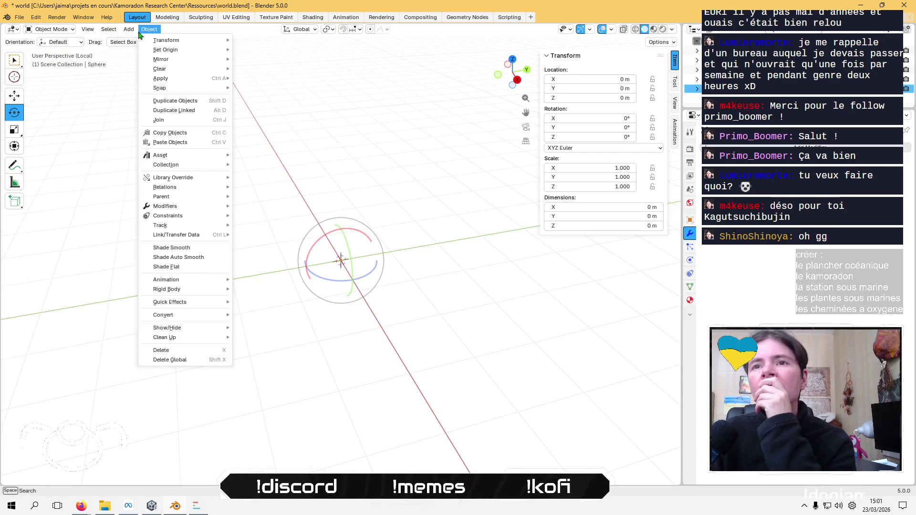
pyautogui.moveTo(128, 29)
pyautogui.moveTo(167, 40)
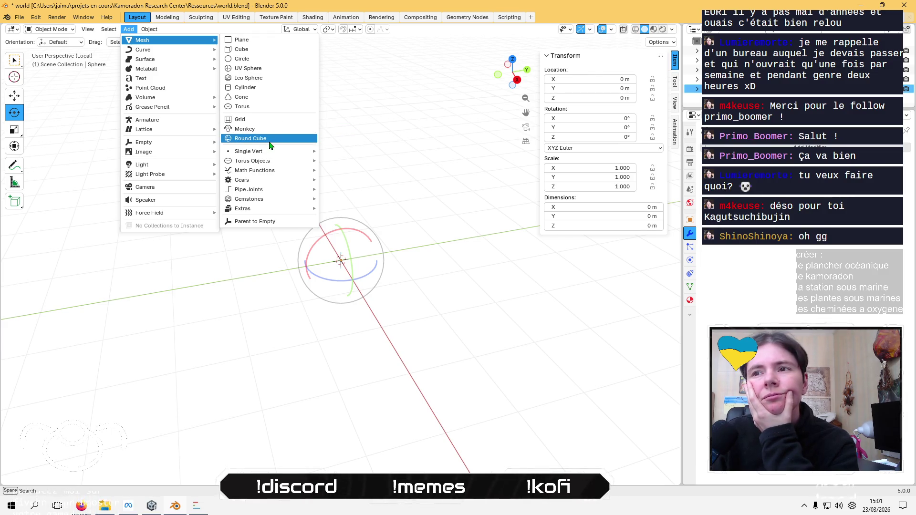
pyautogui.click(278, 122)
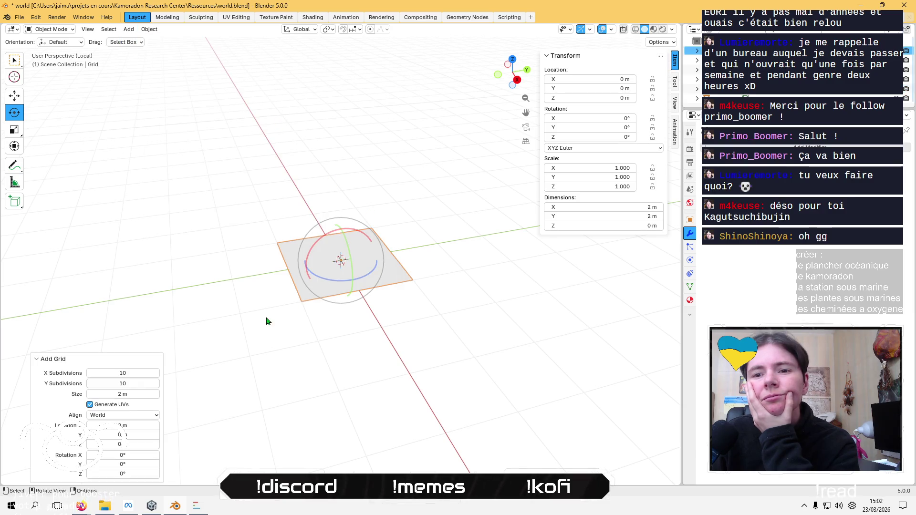
# Select the grid and enter Edit Mode on its mesh
pyautogui.click(272, 262)
pyautogui.scroll(5, 254, 258)
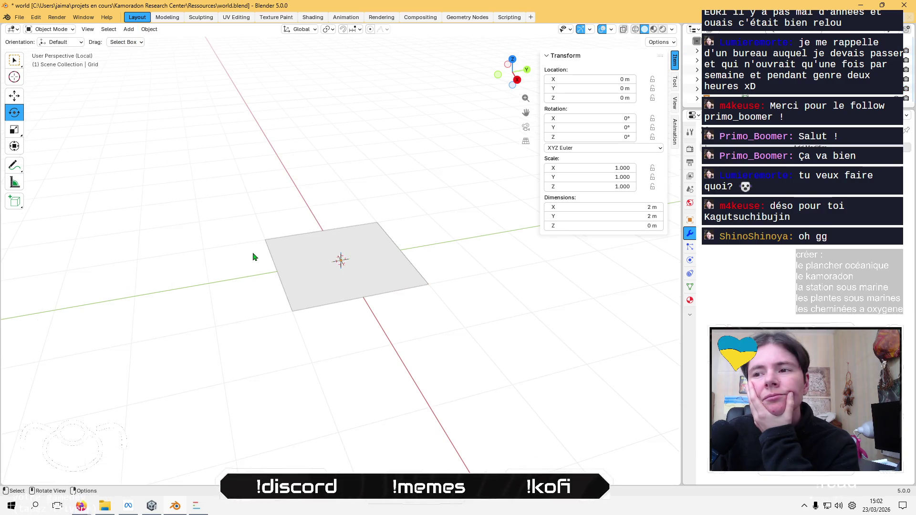
pyautogui.click(285, 253)
pyautogui.press('Tab')
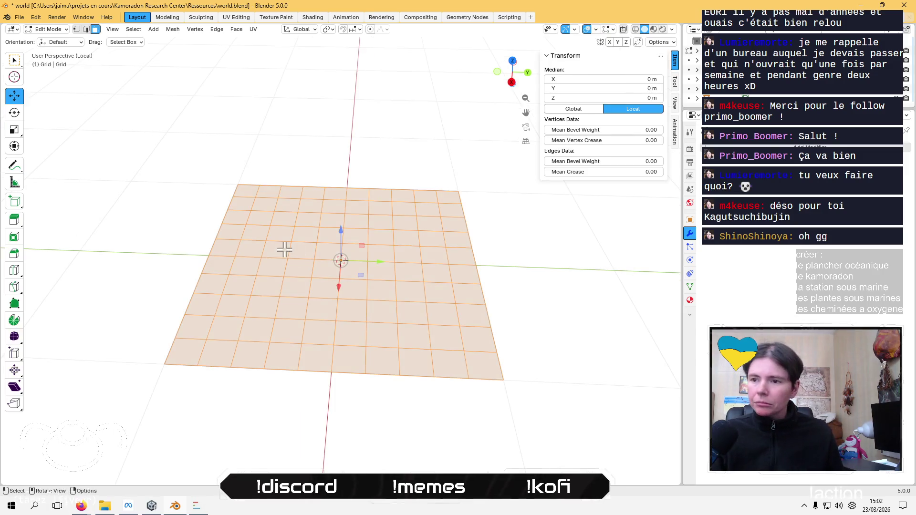
pyautogui.moveTo(286, 247)
pyautogui.mouseDown(button='middle')
pyautogui.moveTo(407, 266)
pyautogui.moveTo(402, 299)
pyautogui.mouseUp(button='middle')
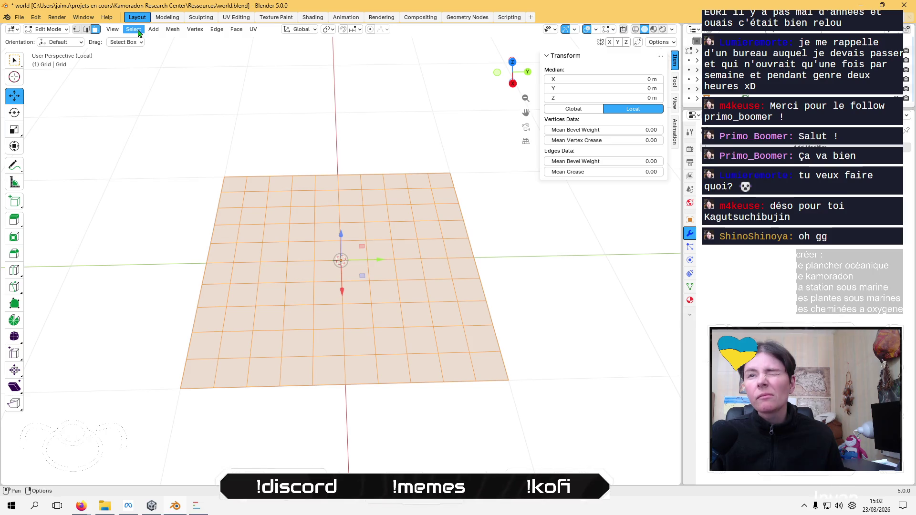
# Randomly select about half of the grid's faces
pyautogui.click(138, 31)
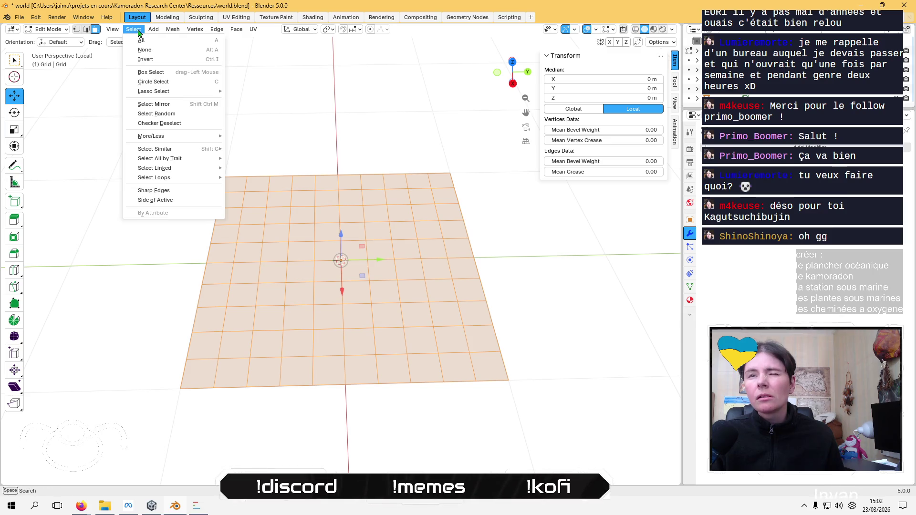
pyautogui.click(167, 117)
pyautogui.click(200, 114)
pyautogui.click(135, 31)
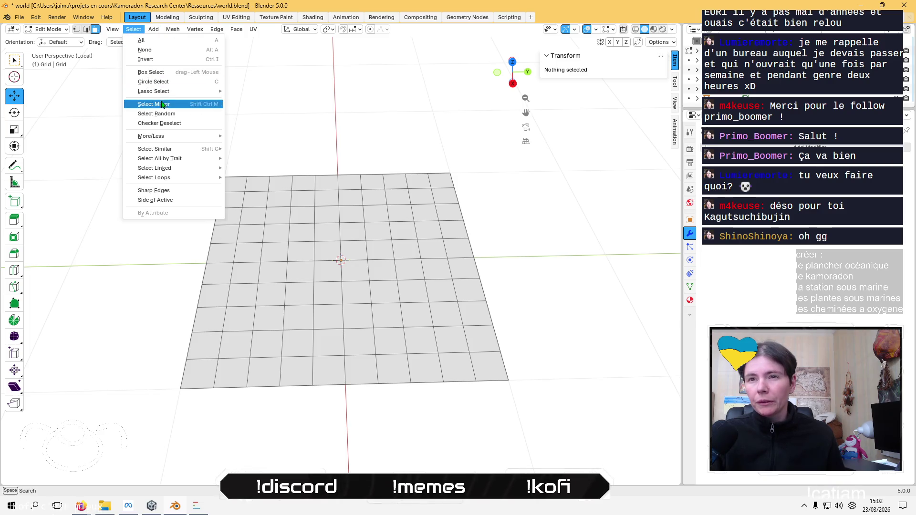
pyautogui.click(172, 116)
# Shift-deselect seven scattered faces to thin out the random selection
pyautogui.scroll(2, 377, 286)
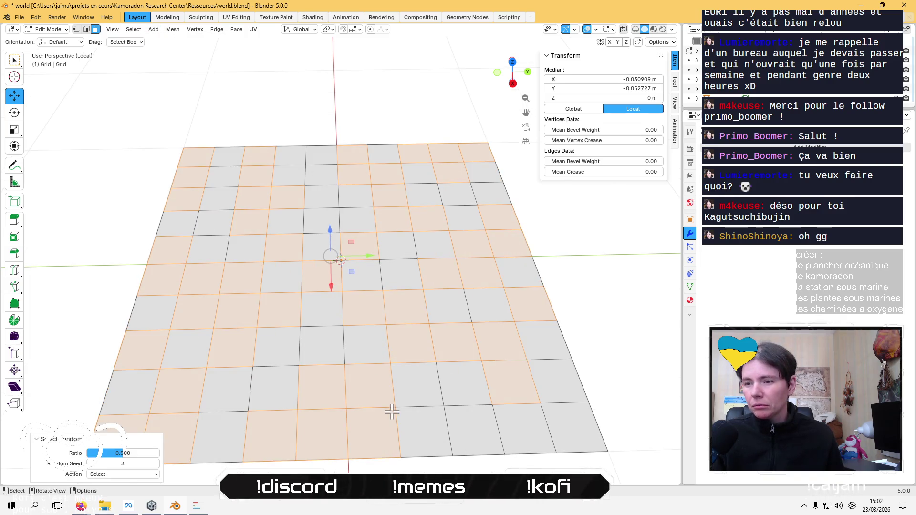
pyautogui.press('shift')
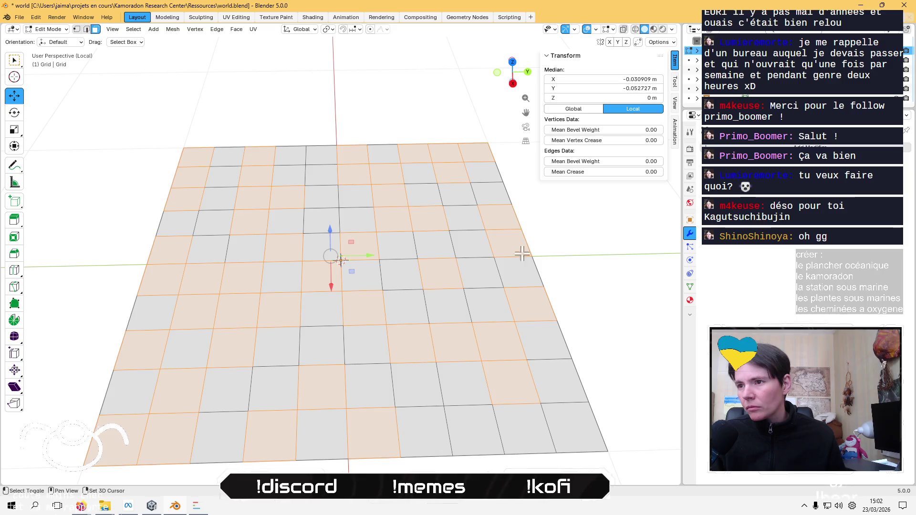
pyautogui.keyDown('shift'); pyautogui.click(254, 221); pyautogui.keyUp('shift')
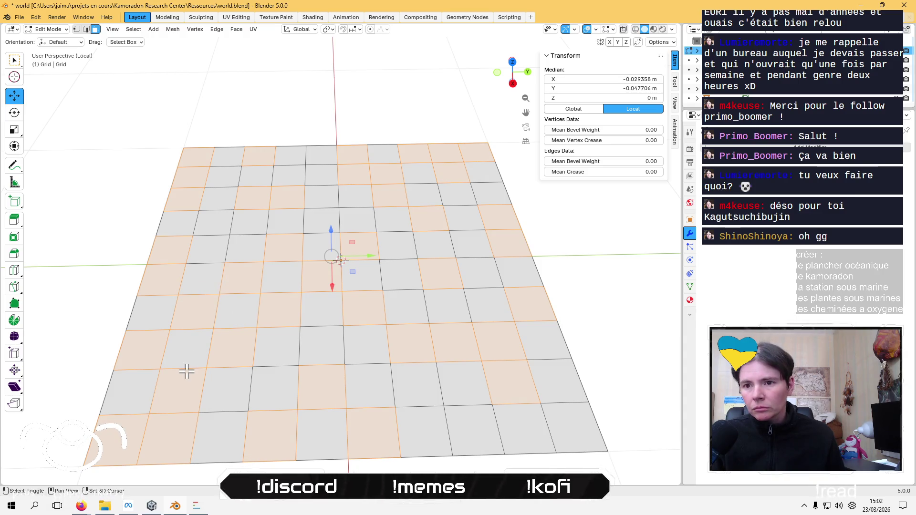
pyautogui.keyDown('shift'); pyautogui.click(174, 439); pyautogui.keyUp('shift')
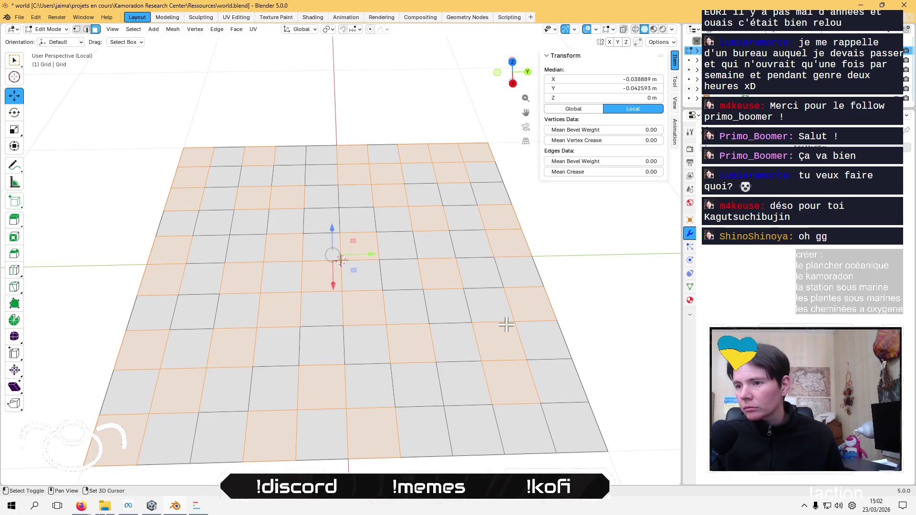
pyautogui.keyDown('shift'); pyautogui.click(525, 308); pyautogui.keyUp('shift')
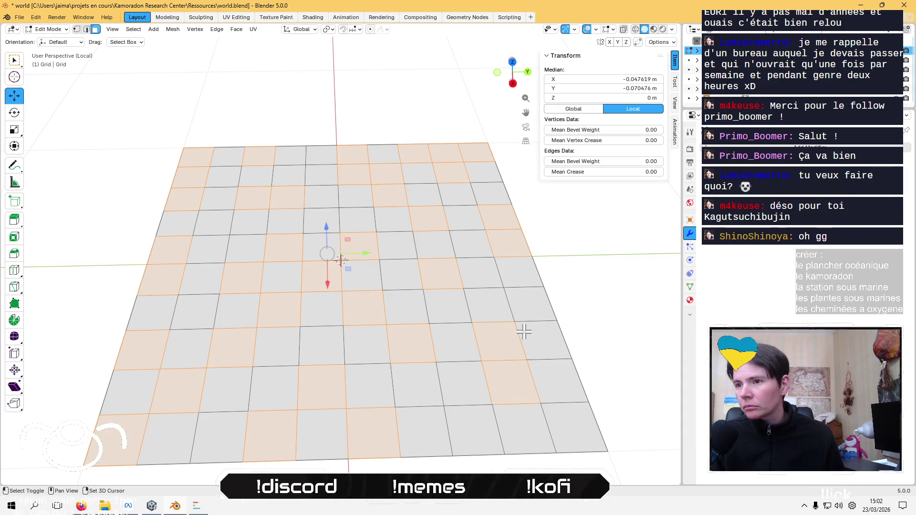
pyautogui.keyDown('shift'); pyautogui.click(468, 147); pyautogui.keyUp('shift')
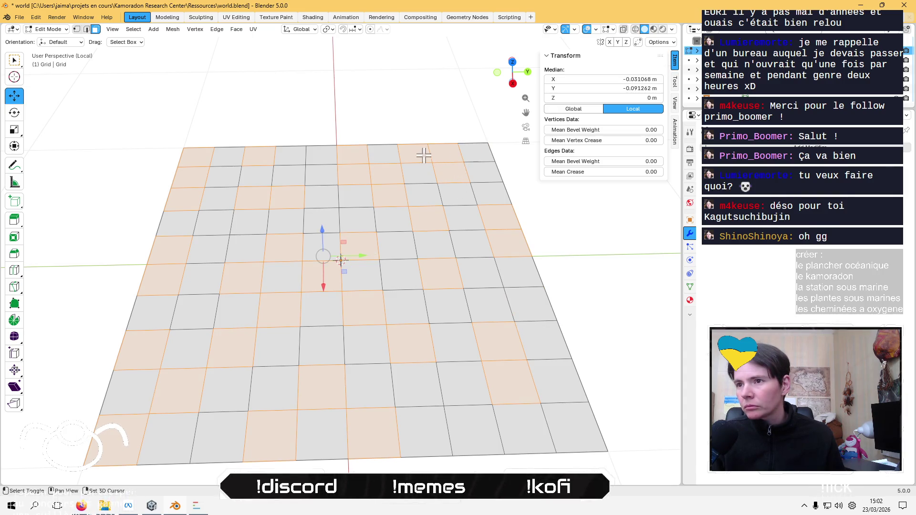
pyautogui.keyDown('shift'); pyautogui.click(409, 153); pyautogui.keyUp('shift')
pyautogui.keyDown('shift'); pyautogui.click(360, 158); pyautogui.keyUp('shift')
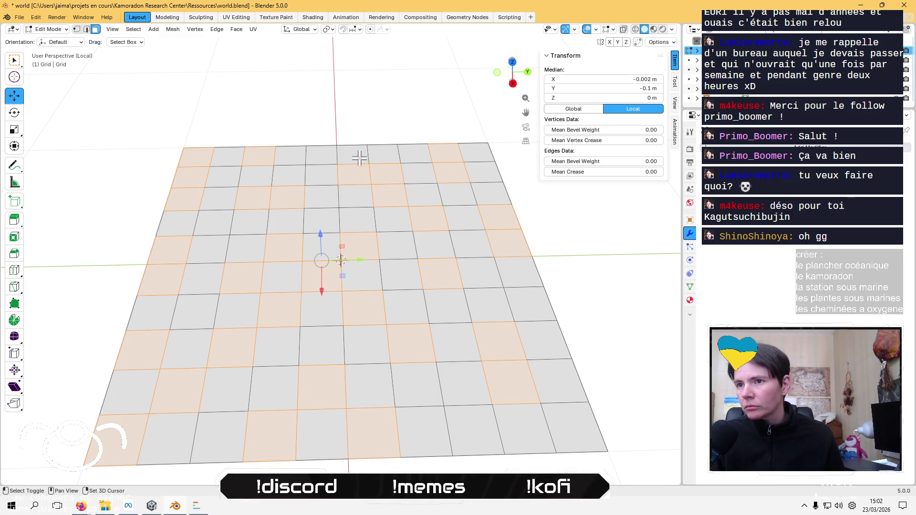
pyautogui.keyDown('shift'); pyautogui.click(384, 171); pyautogui.keyUp('shift')
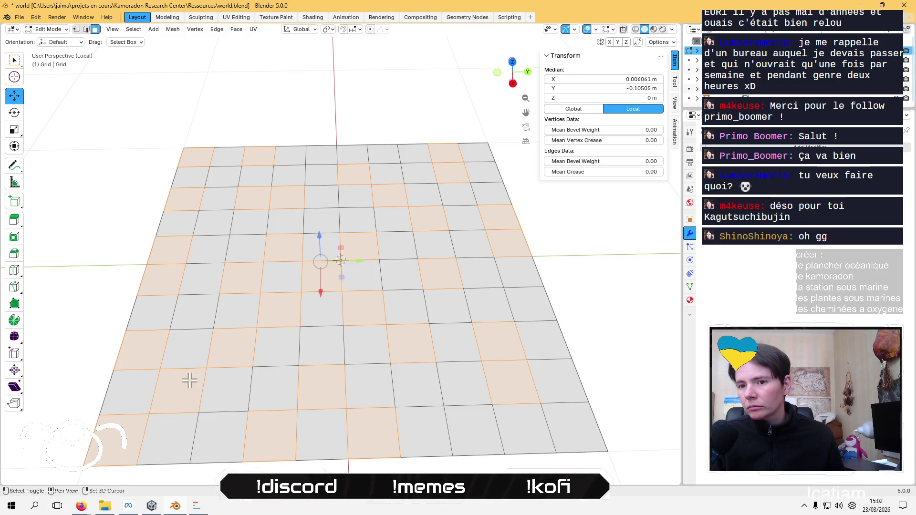
# From a low side angle, raise the selected faces 0.056 m along Z
pyautogui.scroll(-4, 241, 348)
pyautogui.moveTo(251, 394)
pyautogui.mouseDown(button='middle')
pyautogui.moveTo(262, 252)
pyautogui.moveTo(253, 256)
pyautogui.mouseUp(button='middle')
pyautogui.moveTo(327, 224)
pyautogui.mouseDown()
pyautogui.moveTo(360, 107)
pyautogui.moveTo(357, 272)
pyautogui.moveTo(368, 216)
pyautogui.mouseUp()
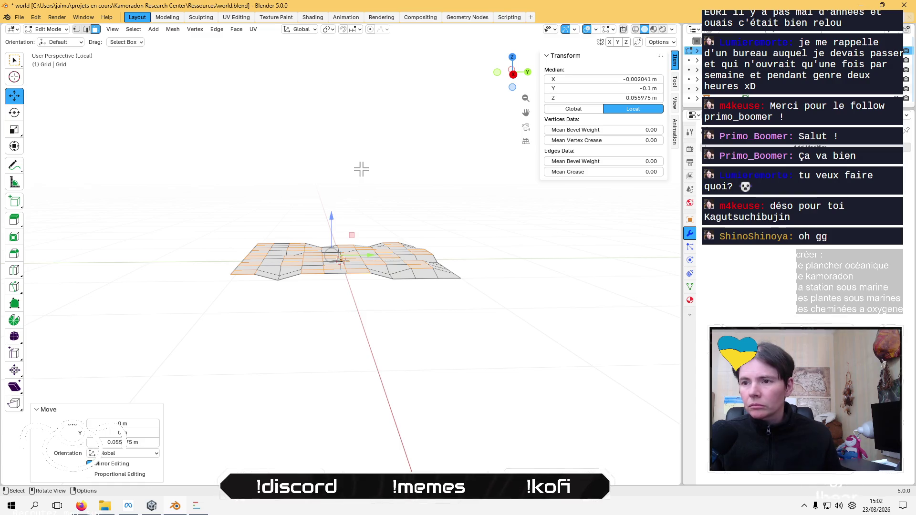
# Undo the vertical move, then twice extrude the faces into columns and undo each
pyautogui.hotkey('ctrl', 'z')
pyautogui.press('e')
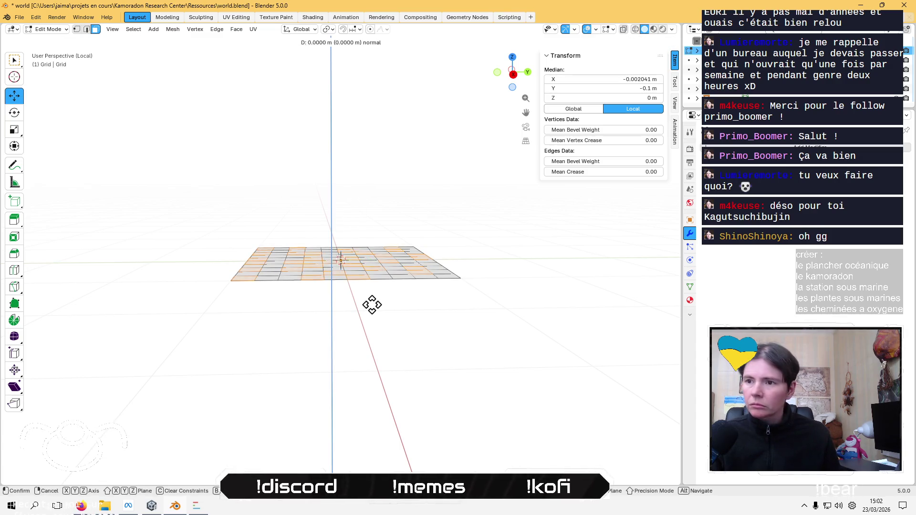
pyautogui.click(385, 120)
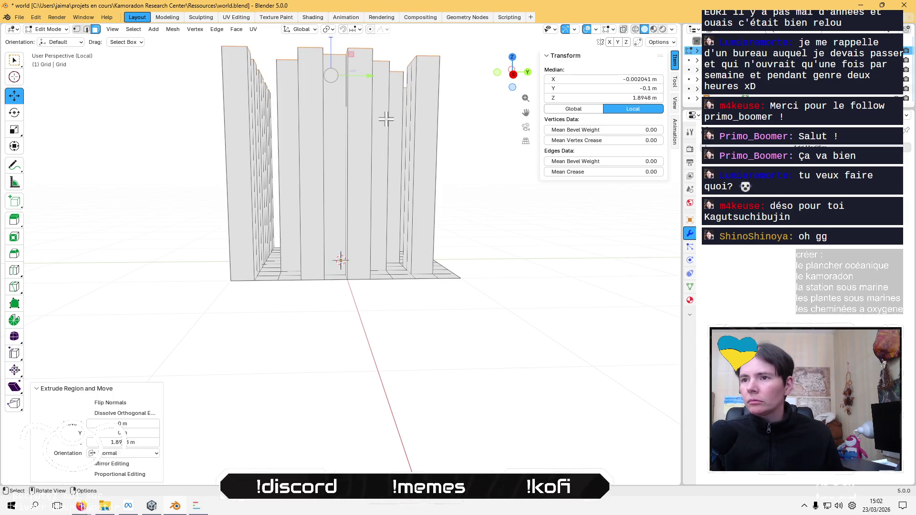
pyautogui.moveTo(384, 125)
pyautogui.mouseDown(button='middle')
pyautogui.moveTo(366, 214)
pyautogui.moveTo(338, 262)
pyautogui.mouseUp(button='middle')
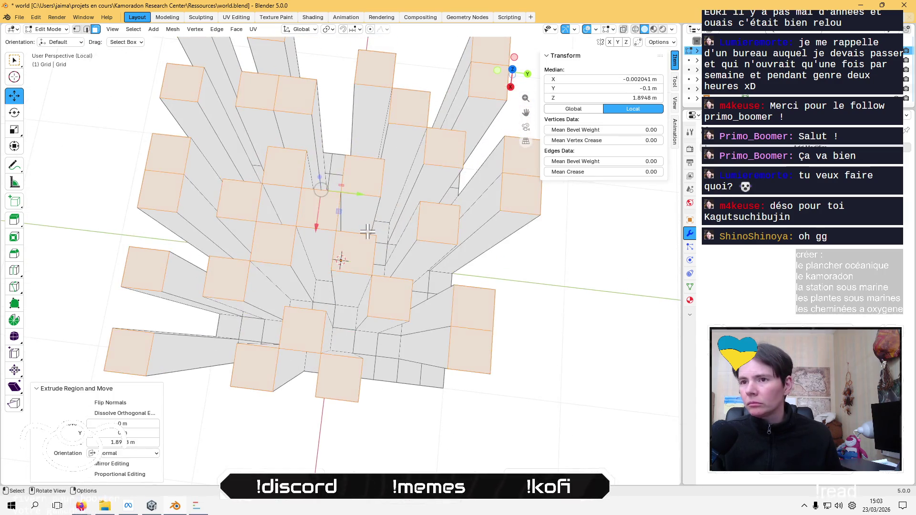
pyautogui.hotkey('ctrl', 'z')
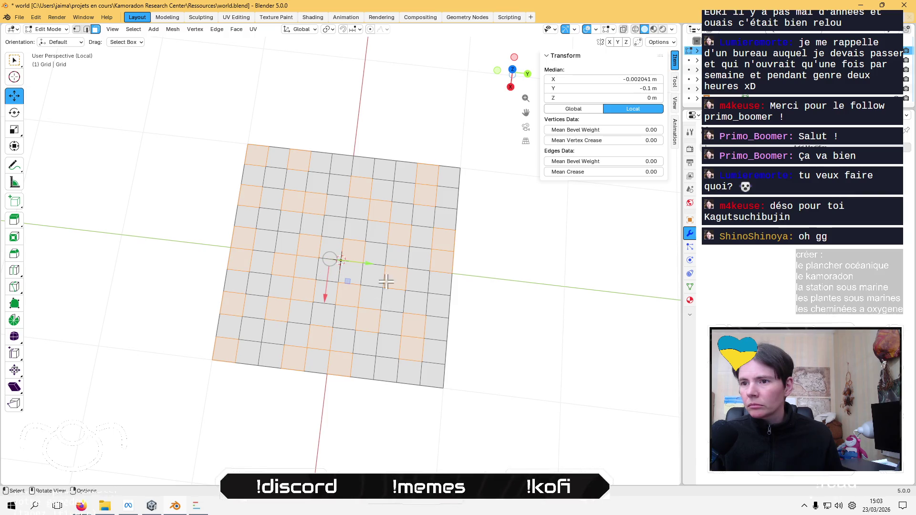
pyautogui.moveTo(384, 281); pyautogui.dragTo(363, 217, button='middle')
pyautogui.press('e')
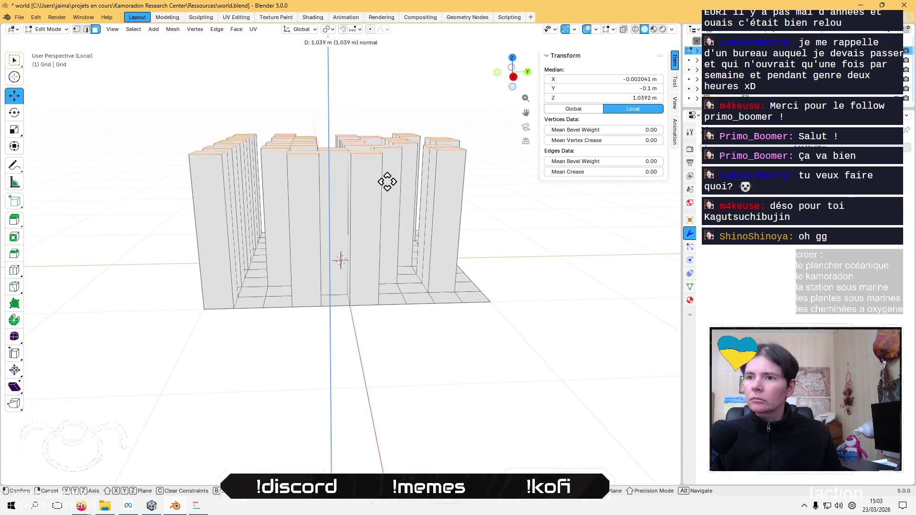
pyautogui.click(394, 123)
pyautogui.moveTo(395, 122); pyautogui.dragTo(377, 204, button='middle')
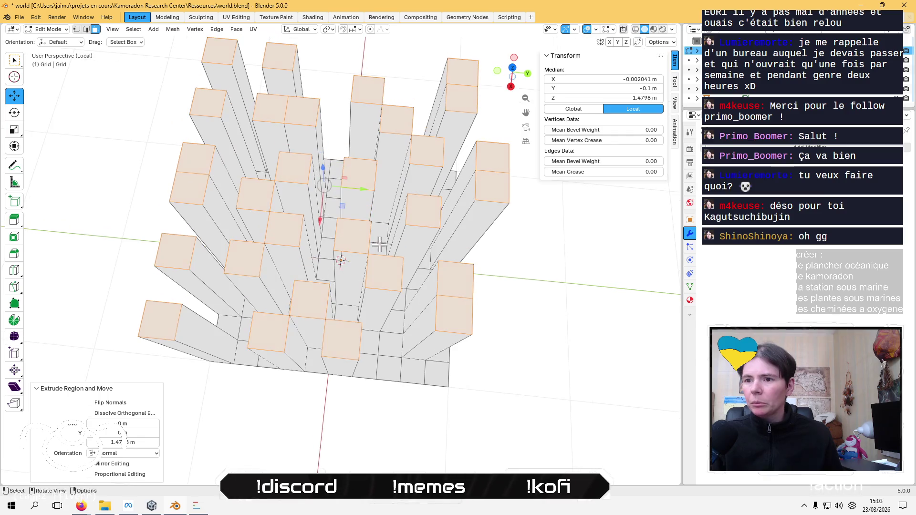
pyautogui.hotkey('ctrl', 'z')
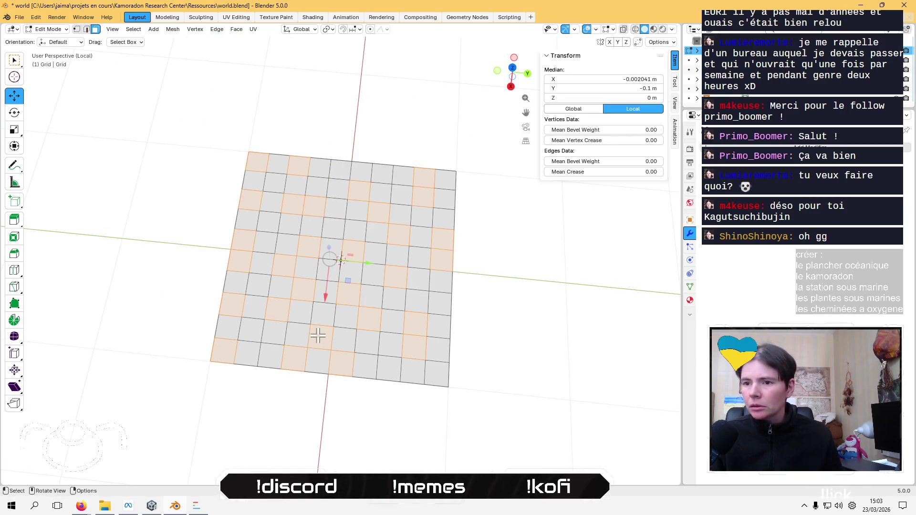
# Toggle two lower-left faces in the selection, cancelling a started move
pyautogui.keyDown('shift'); pyautogui.click(321, 338); pyautogui.keyUp('shift')
pyautogui.keyDown('shift'); pyautogui.click(290, 263); pyautogui.keyUp('shift')
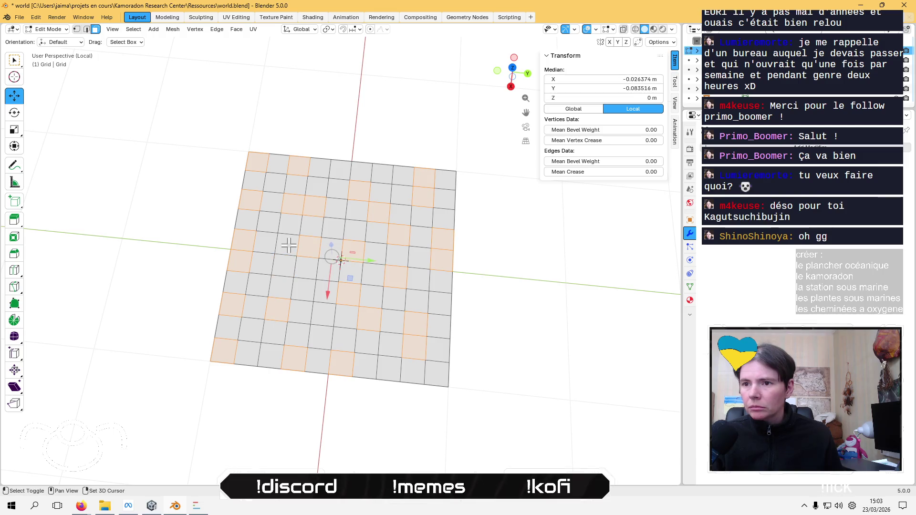
pyautogui.moveTo(355, 310); pyautogui.dragTo(362, 293, button='middle')
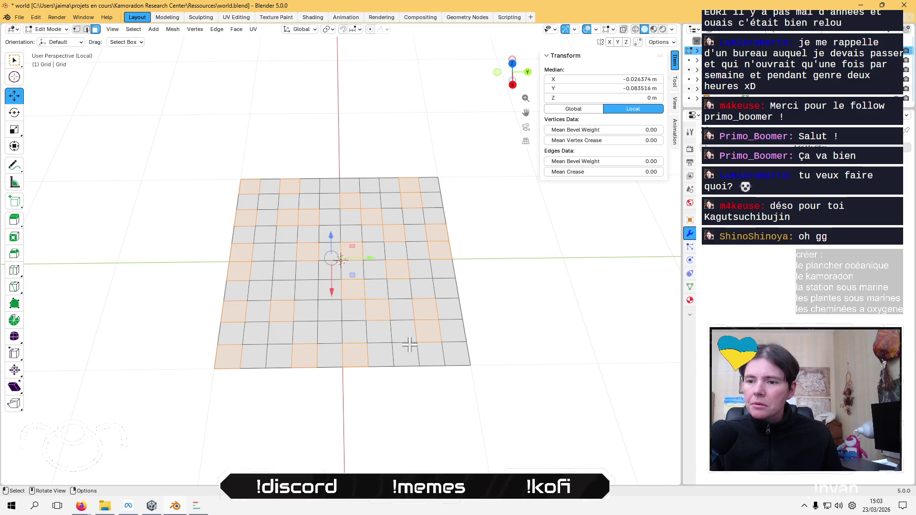
pyautogui.press('g')
pyautogui.press('Escape')
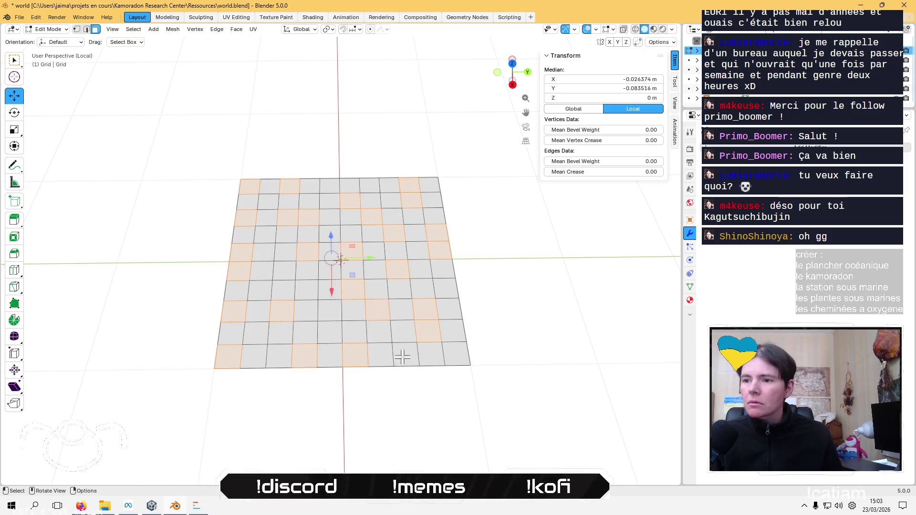
# Extrude the faces about 1.72 m into tall pillars, then undo back to flat
pyautogui.moveTo(403, 351); pyautogui.dragTo(406, 306, button='middle')
pyautogui.press('e')
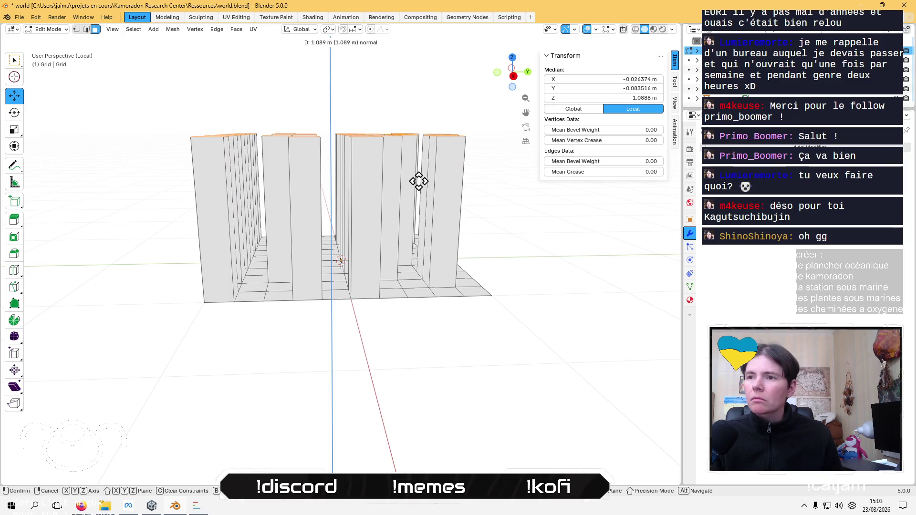
pyautogui.click(436, 100)
pyautogui.moveTo(436, 100)
pyautogui.mouseDown(button='middle')
pyautogui.moveTo(403, 191)
pyautogui.moveTo(439, 277)
pyautogui.moveTo(439, 250)
pyautogui.moveTo(423, 270)
pyautogui.mouseUp(button='middle')
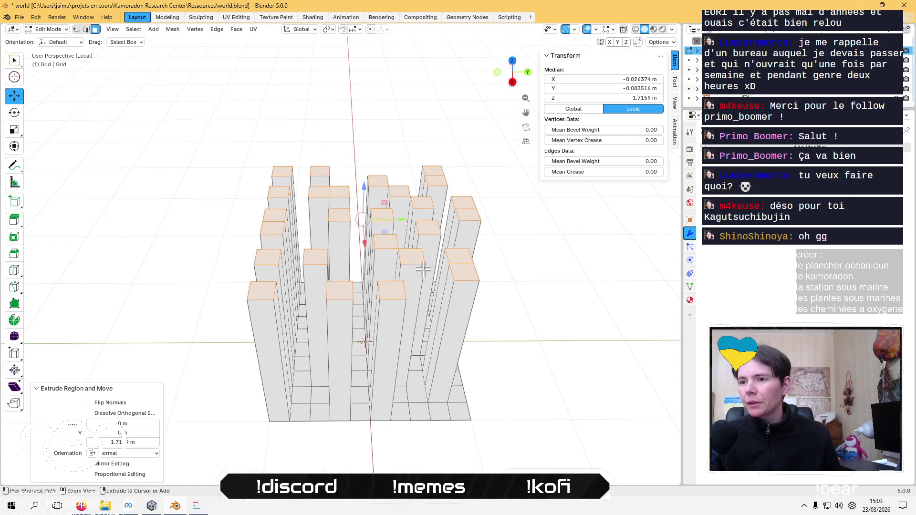
pyautogui.hotkey('ctrl', 'z')
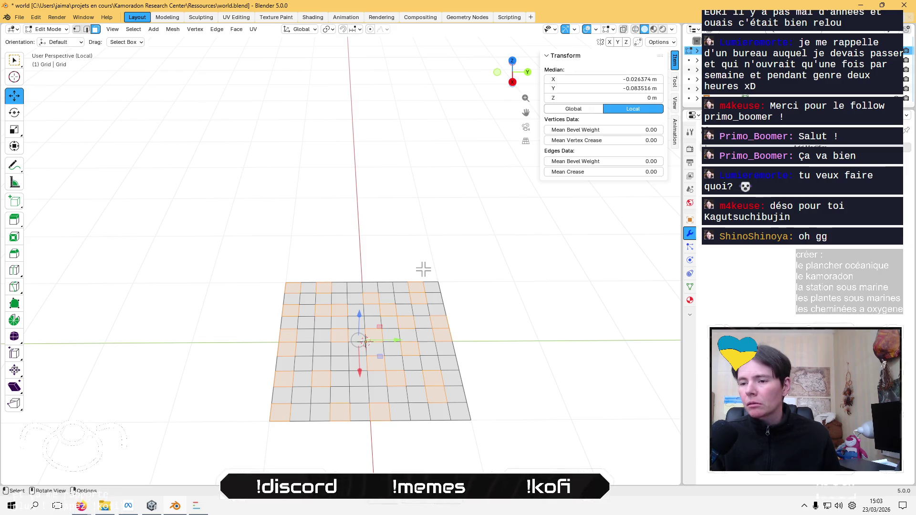
# Try subdividing the selected faces, then revert to the plain grid
pyautogui.rightClick(321, 284)
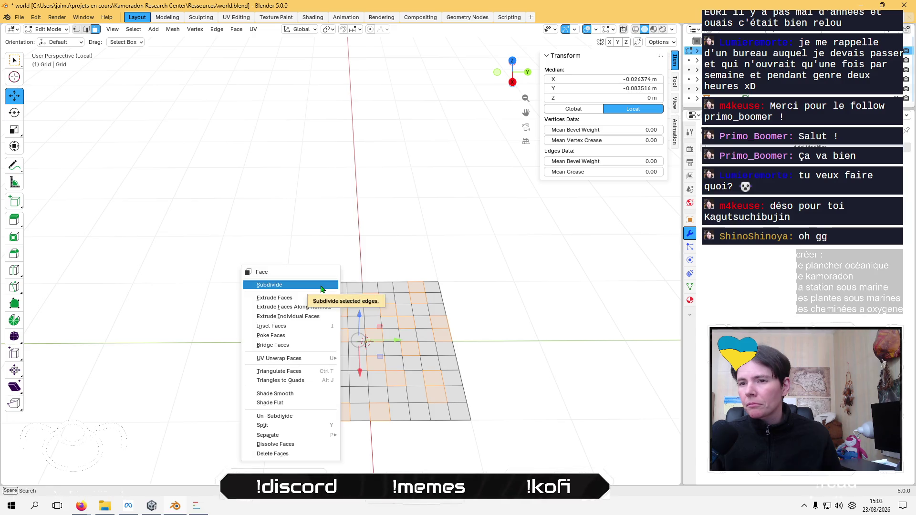
pyautogui.click(320, 285)
pyautogui.hotkey('ctrl', 'z')
pyautogui.hotkey('ctrl', 'shift', 'z')
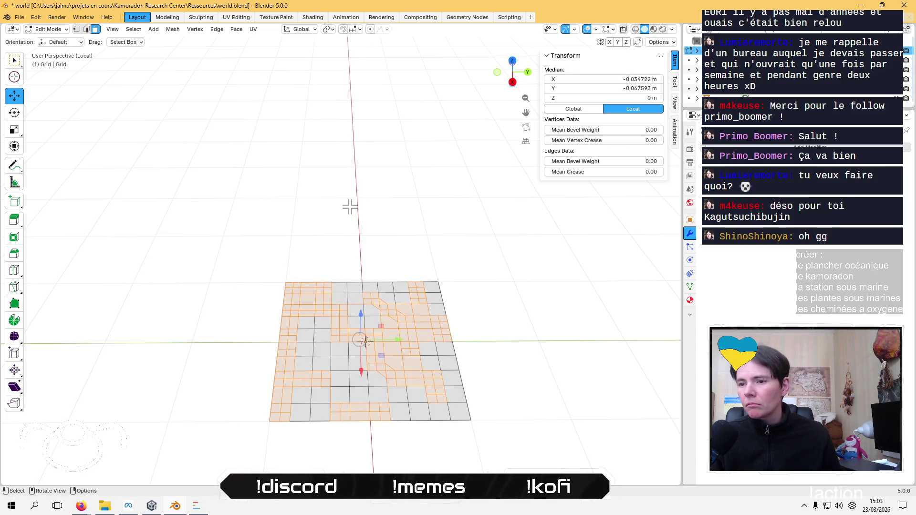
pyautogui.hotkey('ctrl', 'z')
# Deselect all faces and snap to a straight-down top view
pyautogui.hotkey('alt', 'a')
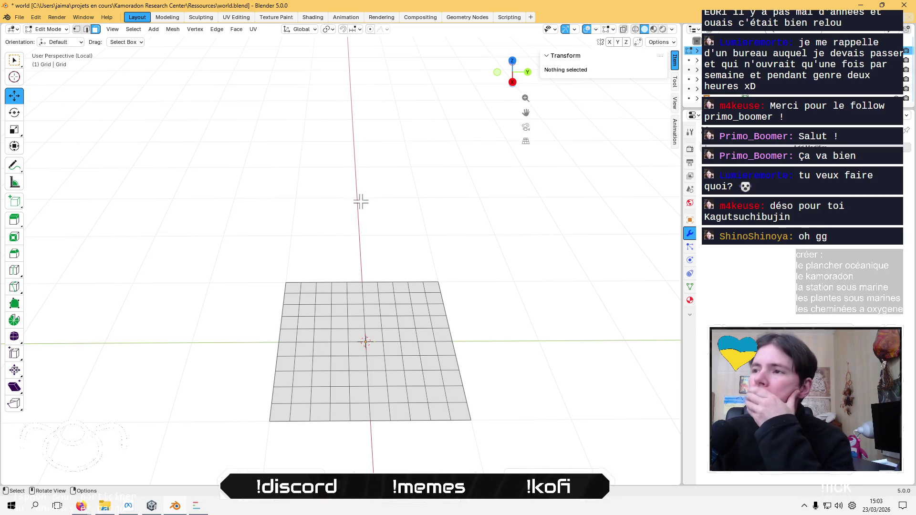
pyautogui.moveTo(413, 176); pyautogui.dragTo(482, 106, button='middle')
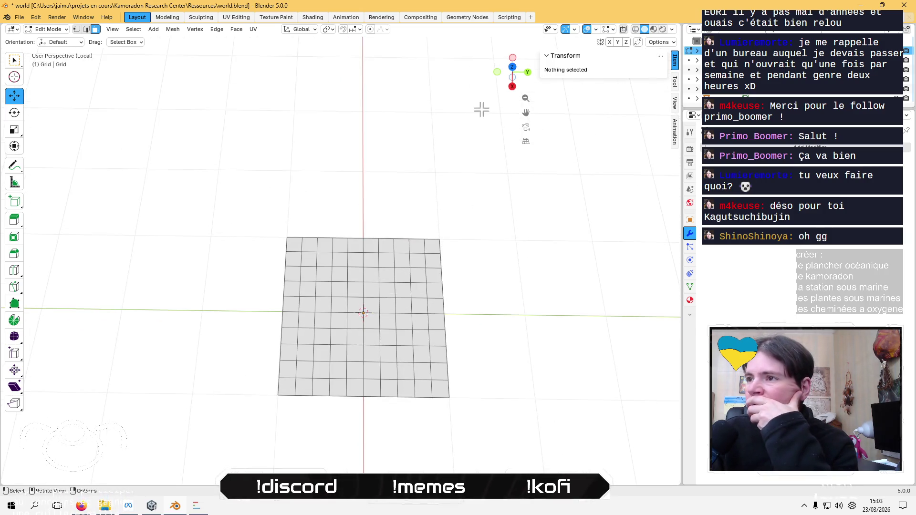
pyautogui.click(514, 67)
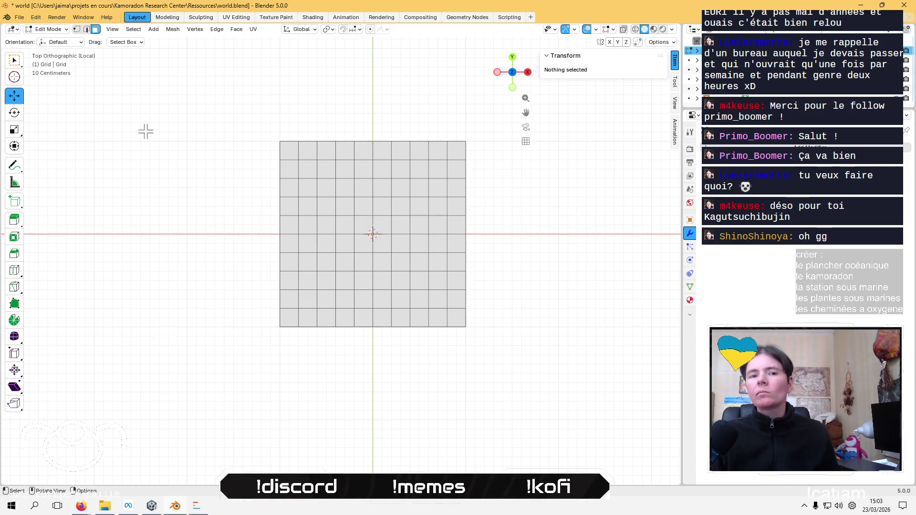
# Add a circle outline to the mesh and delete the top-left corner pieces outside it
pyautogui.click(154, 29)
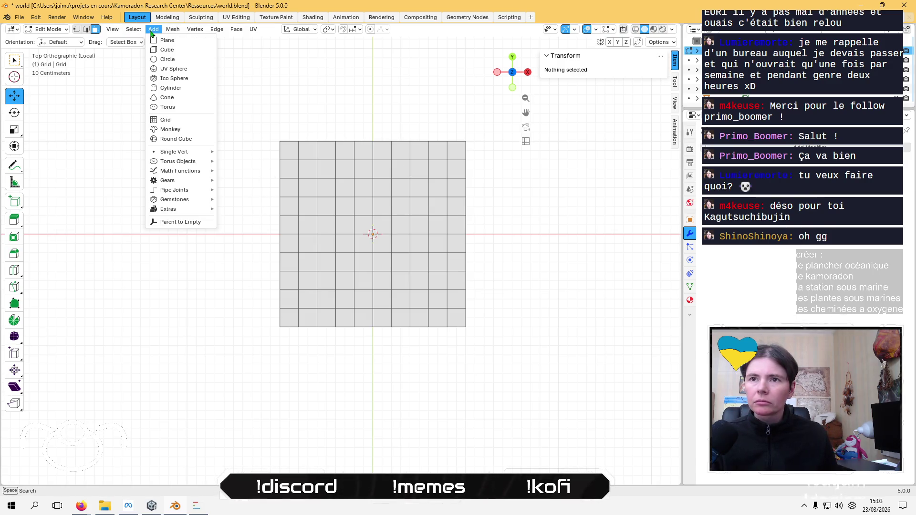
pyautogui.click(178, 59)
pyautogui.click(276, 139)
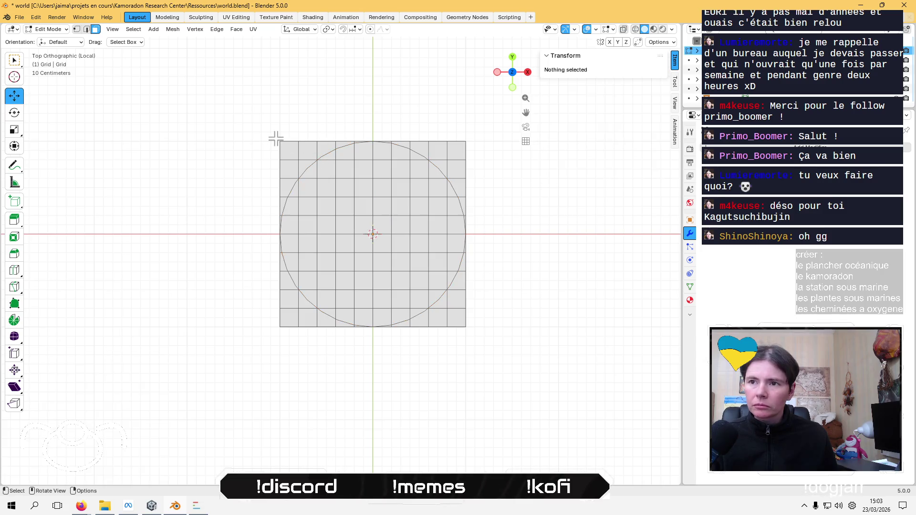
pyautogui.click(288, 150)
pyautogui.press('x')
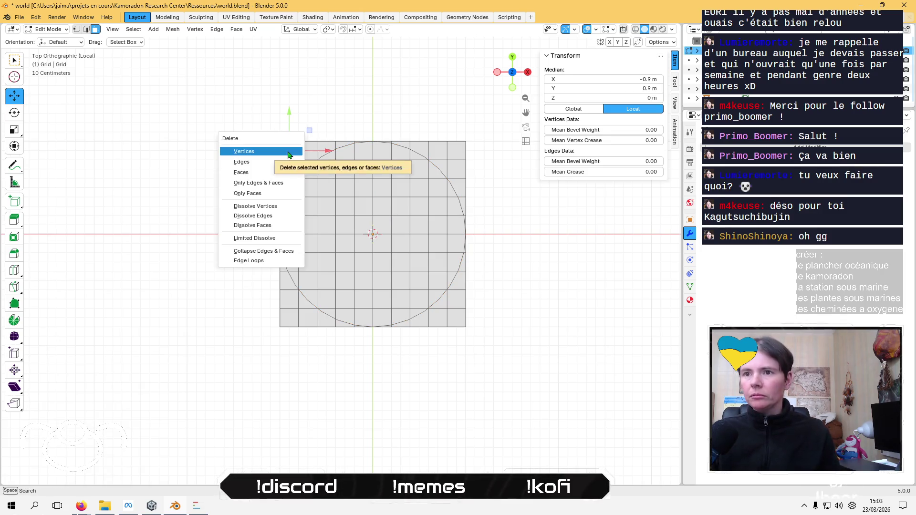
pyautogui.click(298, 150)
pyautogui.click(299, 142)
pyautogui.press('x')
pyautogui.click(292, 147)
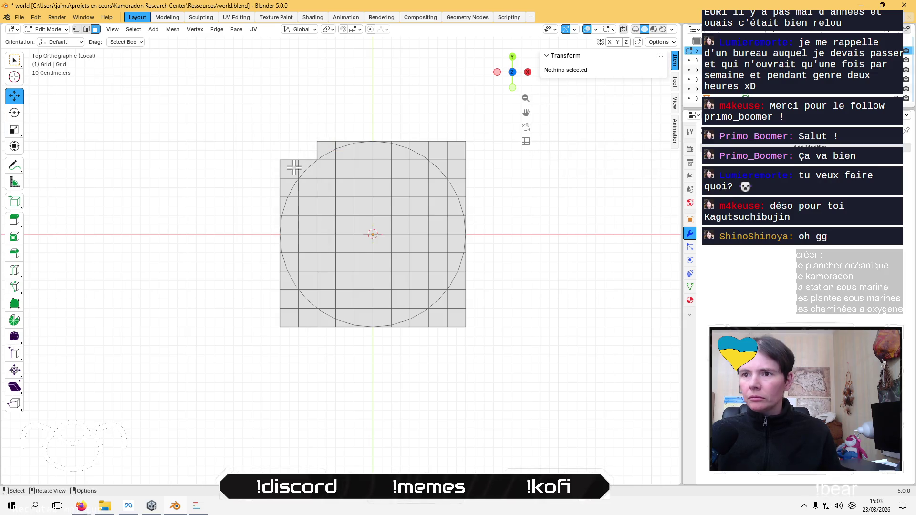
pyautogui.click(280, 160)
pyautogui.press('x')
pyautogui.click(275, 166)
# Delete the three top-right corner faces outside the circle
pyautogui.click(452, 147)
pyautogui.press('x')
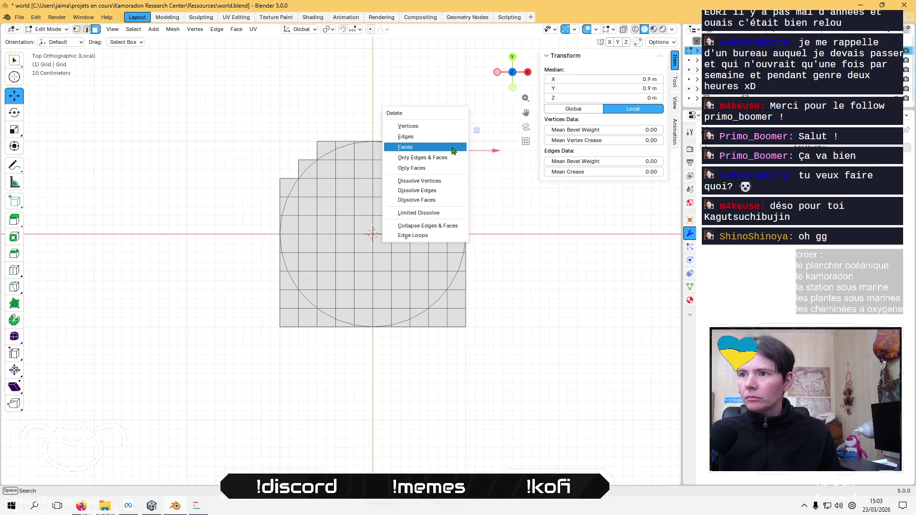
pyautogui.click(452, 147)
pyautogui.click(441, 148)
pyautogui.press('x')
pyautogui.click(441, 146)
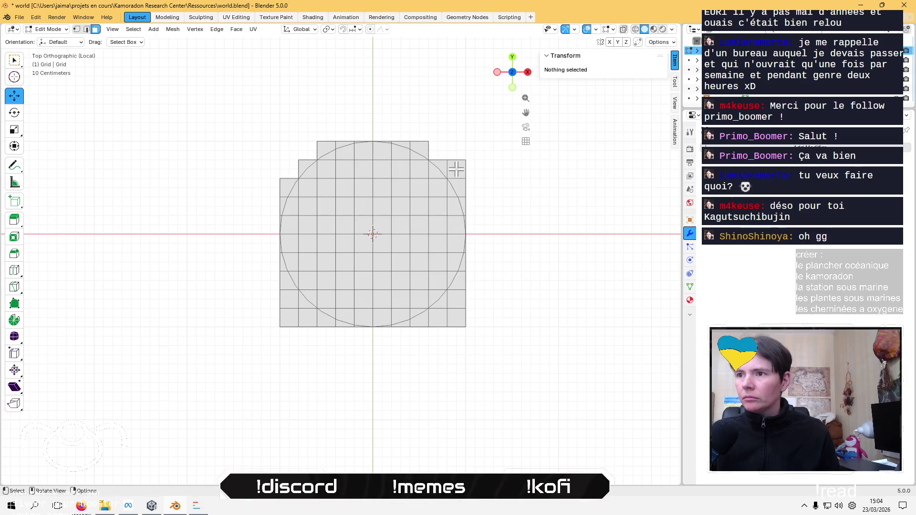
pyautogui.click(456, 169)
pyautogui.press('x')
pyautogui.click(455, 170)
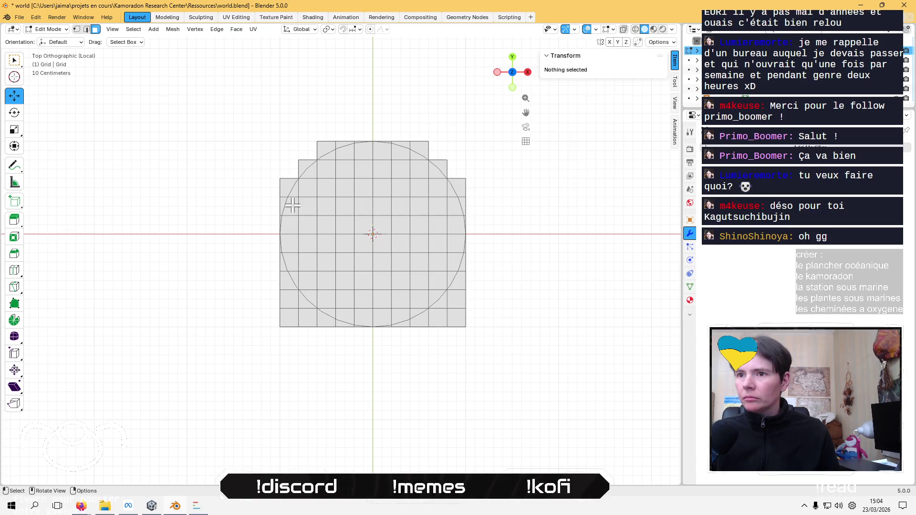
# Delete the bottom-left corner faces outside the circle
pyautogui.click(289, 312)
pyautogui.press('x')
pyautogui.click(289, 316)
pyautogui.click(289, 301)
pyautogui.press('x')
pyautogui.click(289, 303)
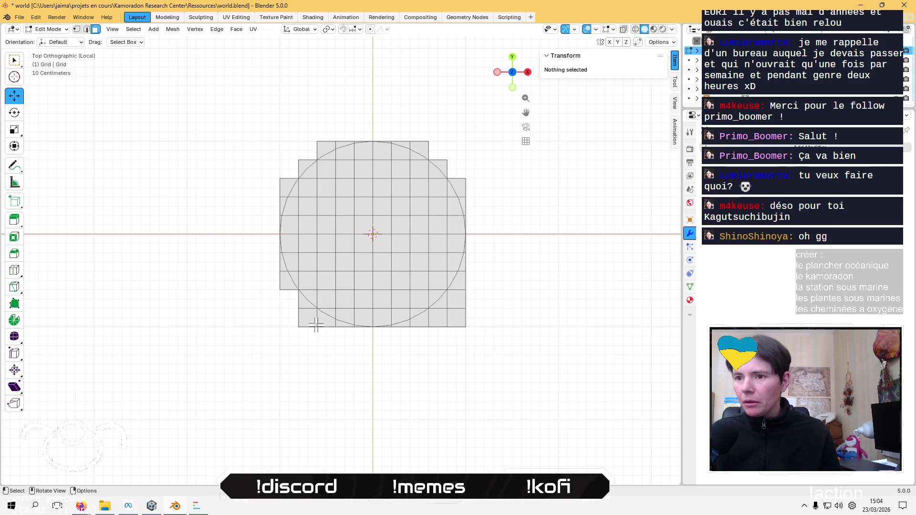
pyautogui.click(315, 325)
pyautogui.press('x')
pyautogui.click(316, 323)
# Delete the bottom-right corner faces outside the circle
pyautogui.click(458, 323)
pyautogui.press('x')
pyautogui.click(457, 323)
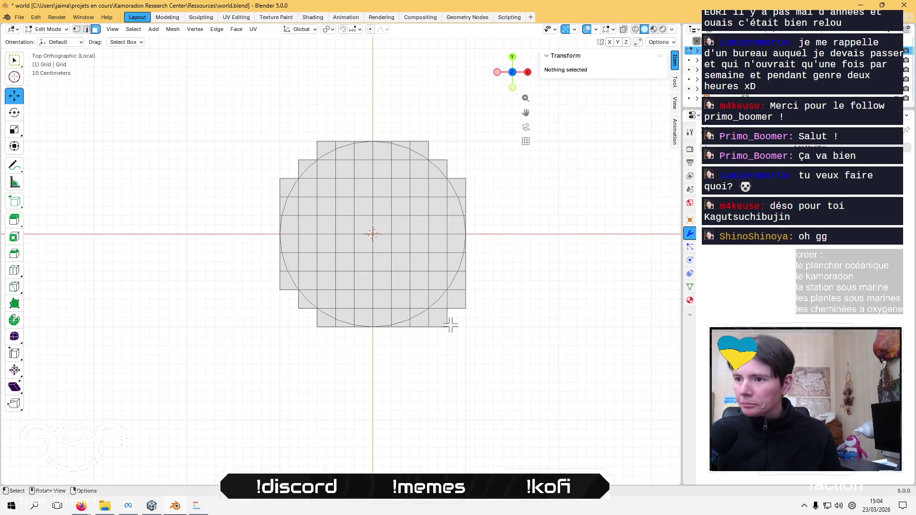
pyautogui.click(443, 325)
pyautogui.press('x')
pyautogui.click(443, 325)
pyautogui.press('x')
pyautogui.click(468, 306)
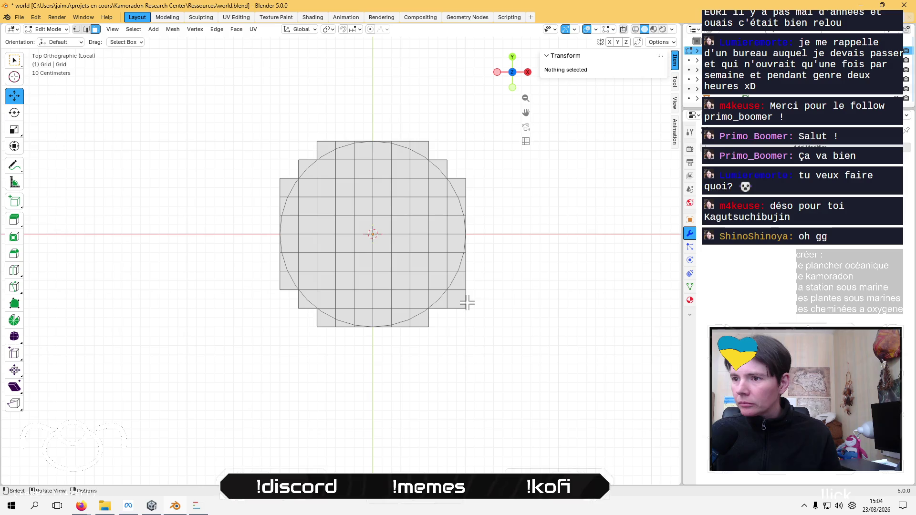
pyautogui.click(460, 301)
pyautogui.press('x')
pyautogui.click(460, 300)
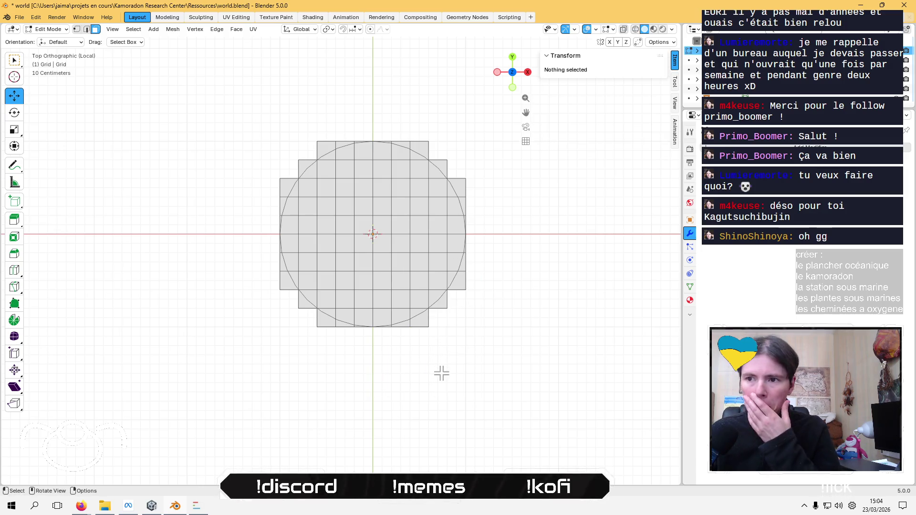
# Switch to edge select, clear the selection, and orbit into perspective view
pyautogui.click(307, 165)
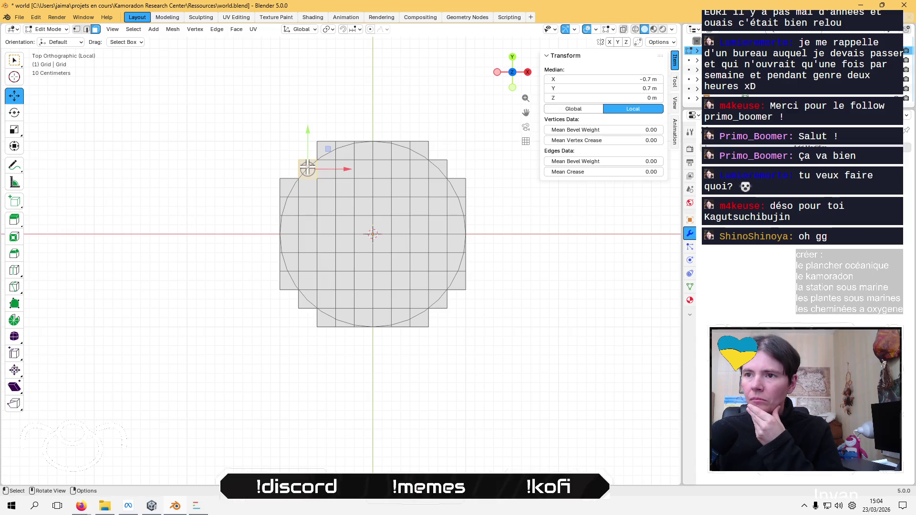
pyautogui.click(289, 185)
pyautogui.press('2')
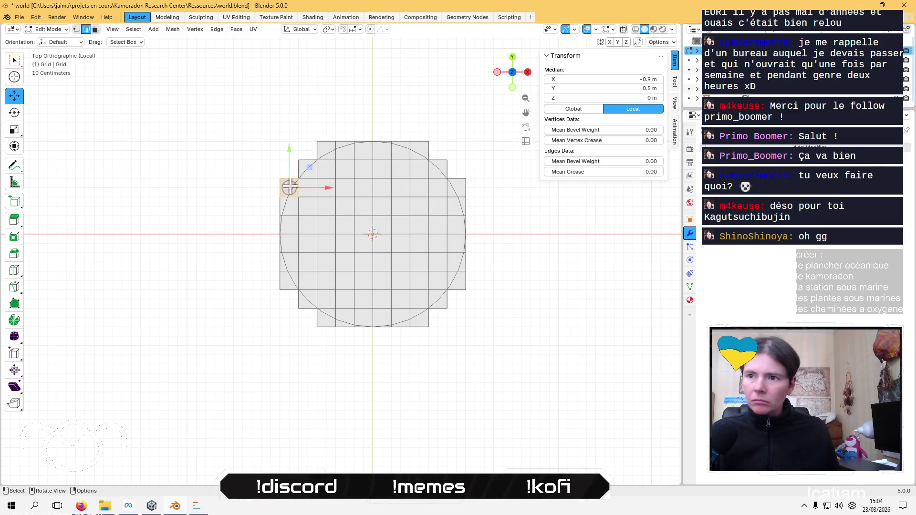
pyautogui.click(292, 190)
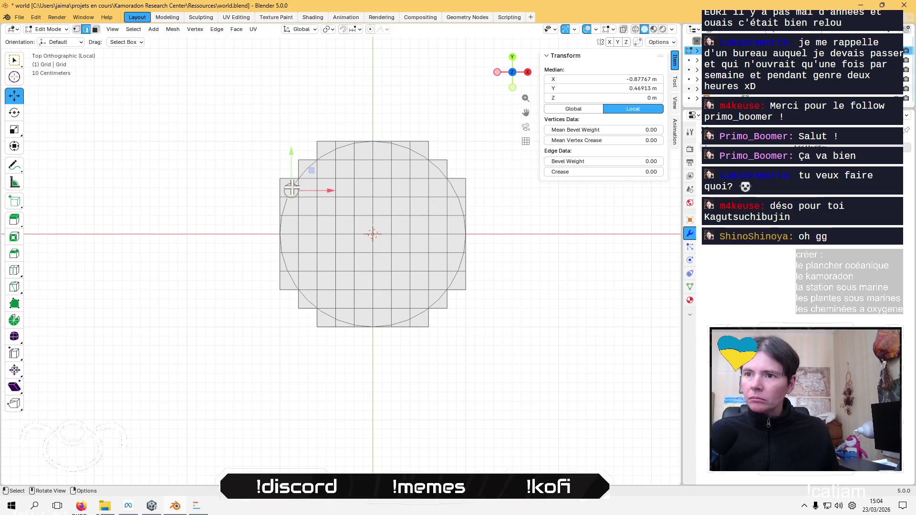
pyautogui.click(205, 247)
pyautogui.moveTo(210, 245)
pyautogui.mouseDown(button='middle')
pyautogui.moveTo(230, 242)
pyautogui.moveTo(235, 207)
pyautogui.mouseUp(button='middle')
pyautogui.scroll(3, 235, 206)
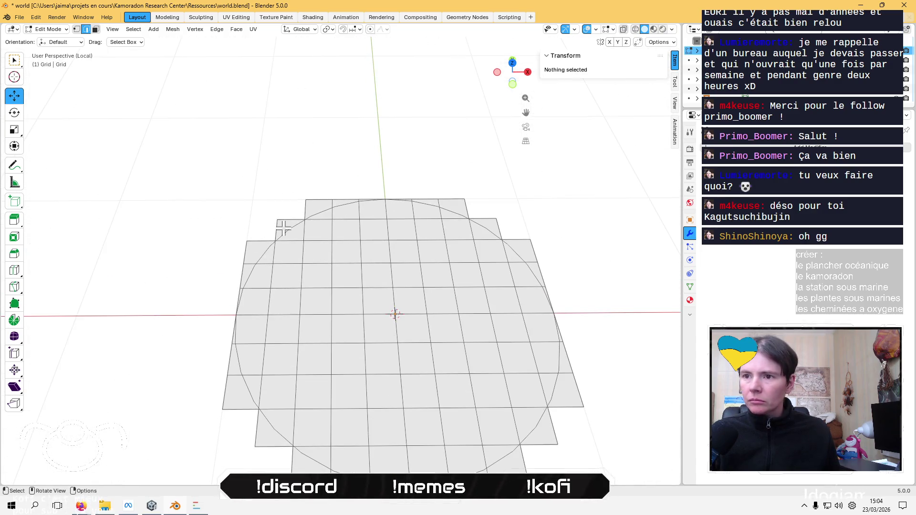
# Select the circle outline's full edge loop and delete its vertices
pyautogui.click(285, 229)
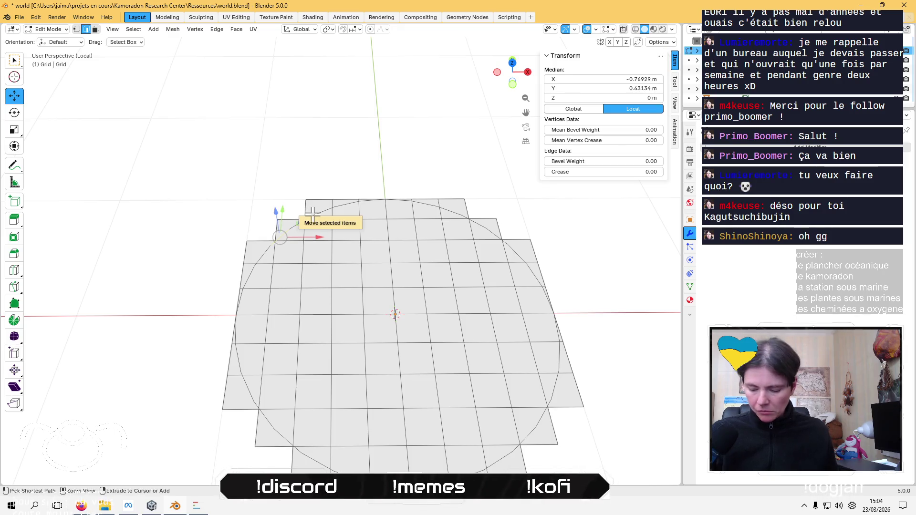
pyautogui.press('ctrl+KP_Add')
pyautogui.press('ctrl+KP_Add')
pyautogui.press('ctrl+KP_Add')
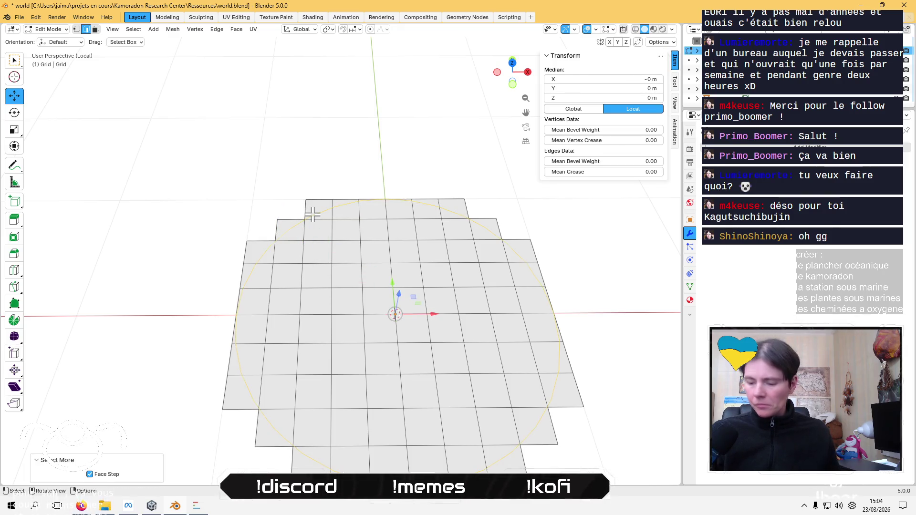
pyautogui.press('x')
pyautogui.click(314, 193)
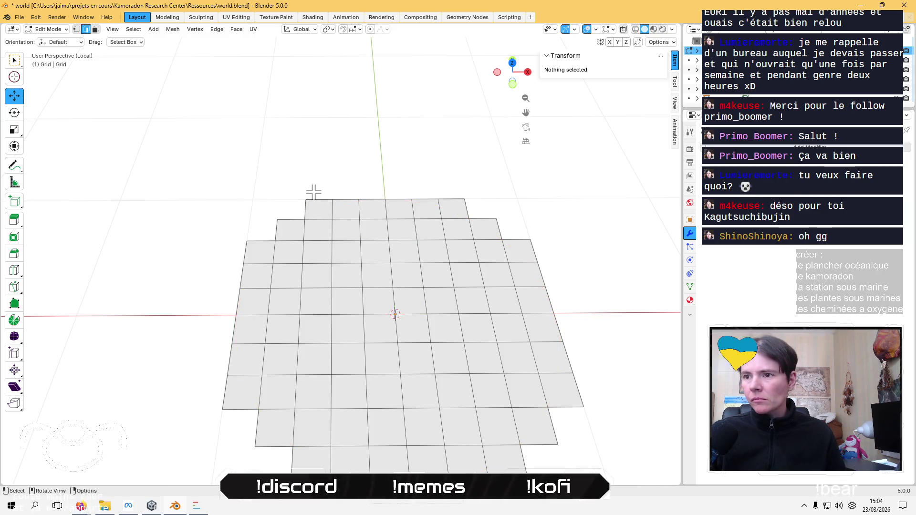
pyautogui.scroll(-2, 315, 206)
pyautogui.moveTo(334, 251); pyautogui.dragTo(340, 256, button='middle')
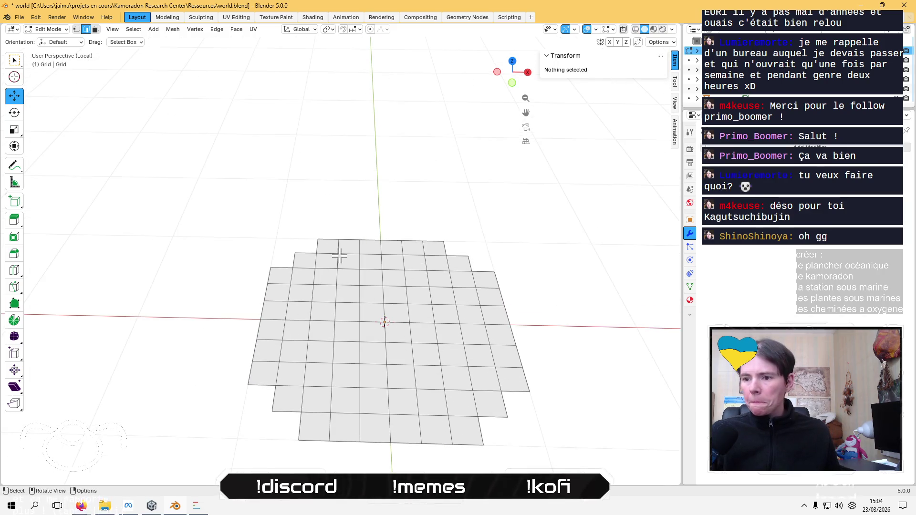
# Select the whole grid and try an edge subdivide, then undo it
pyautogui.press('a')
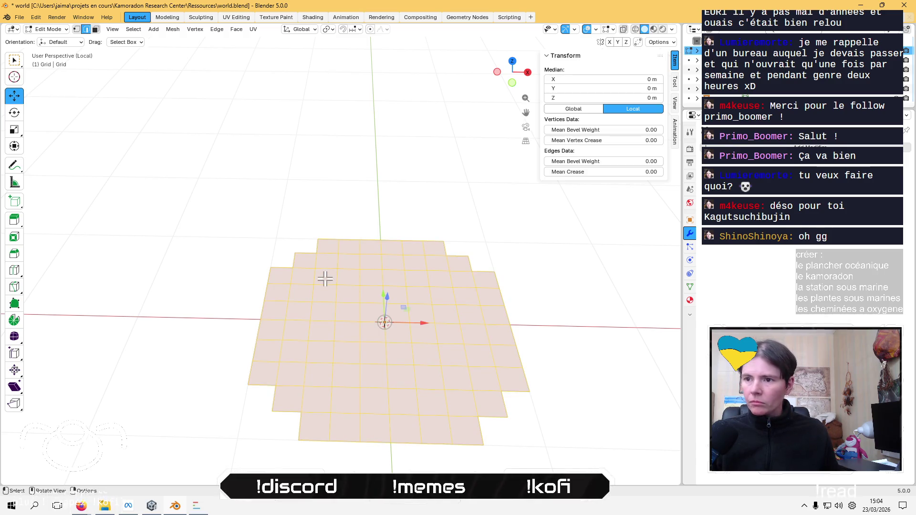
pyautogui.hotkey('ctrl', 'e')
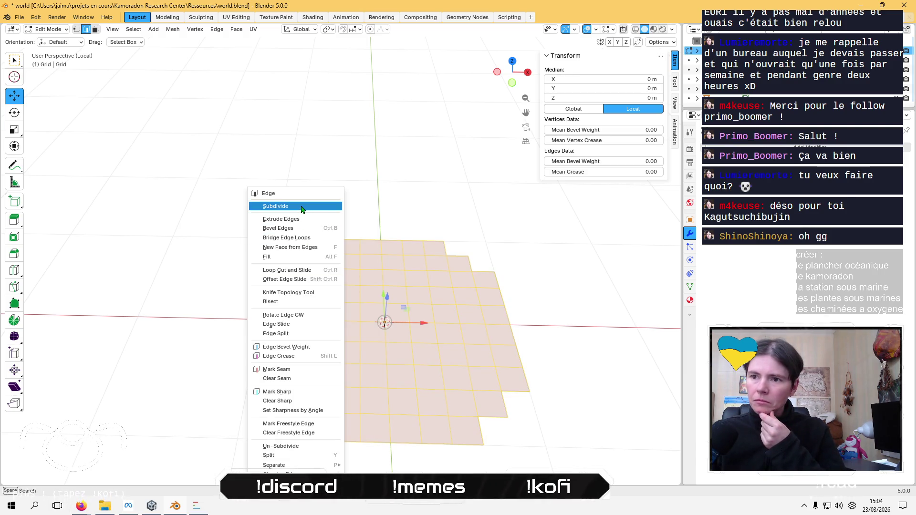
pyautogui.click(302, 208)
pyautogui.hotkey('ctrl', 'z')
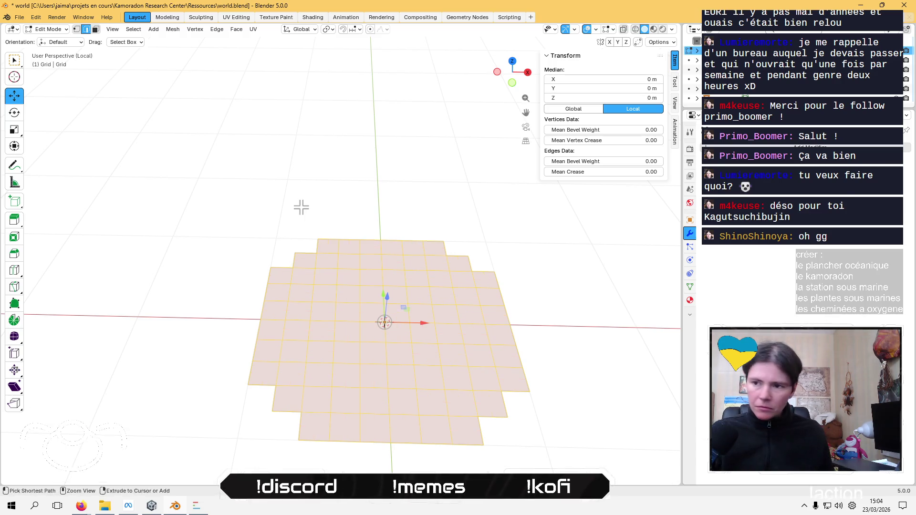
# Triangulate every face of the grid and deselect the mesh
pyautogui.click(173, 29)
pyautogui.moveTo(236, 30)
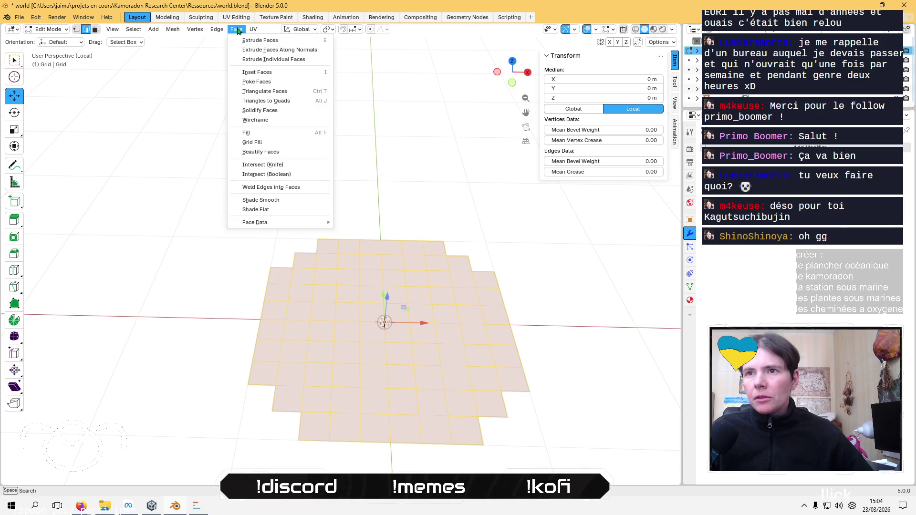
pyautogui.click(288, 91)
pyautogui.moveTo(325, 127)
pyautogui.mouseDown(button='middle')
pyautogui.moveTo(327, 108)
pyautogui.moveTo(323, 237)
pyautogui.mouseUp(button='middle')
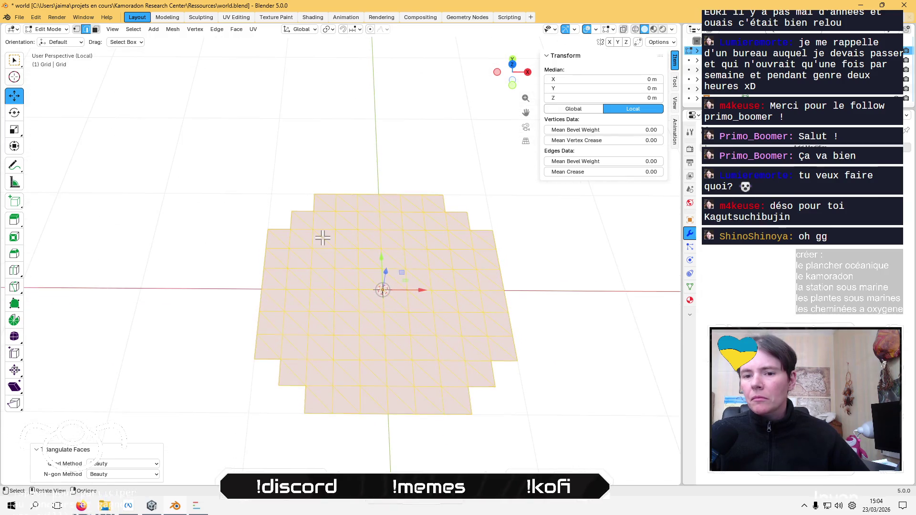
pyautogui.click(186, 293)
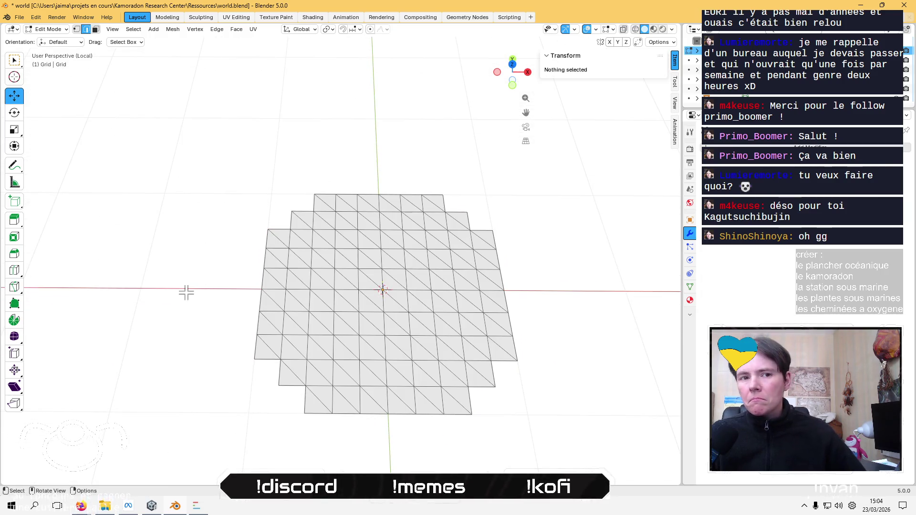
pyautogui.click(190, 31)
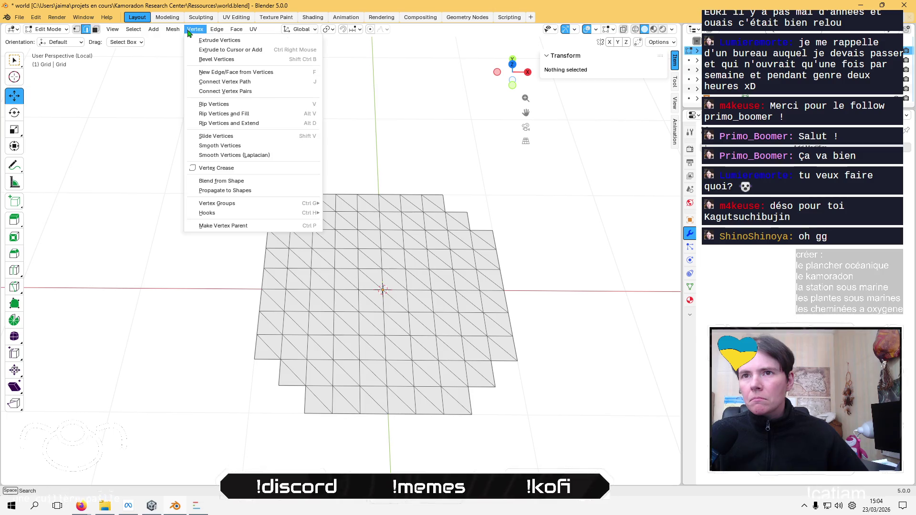
# Try a random face selection at a reduced ratio, then clear it in vertex mode
pyautogui.moveTo(133, 30)
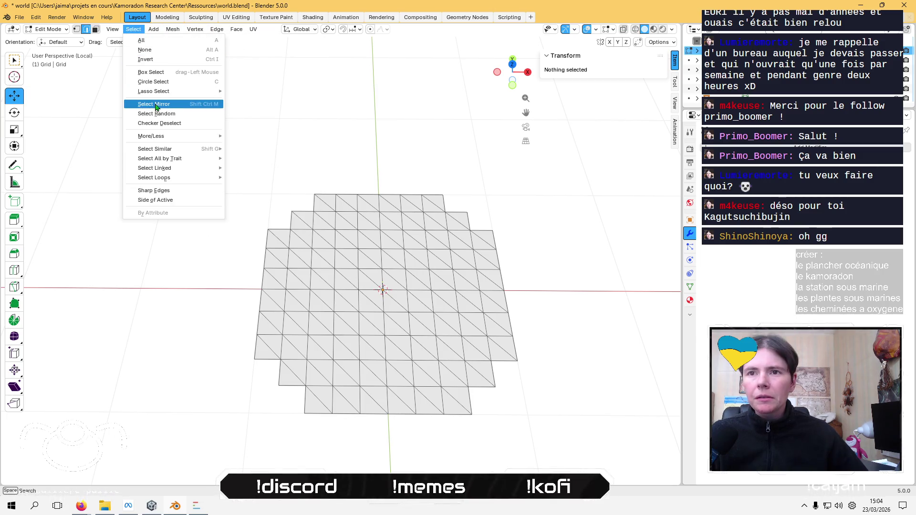
pyautogui.click(169, 114)
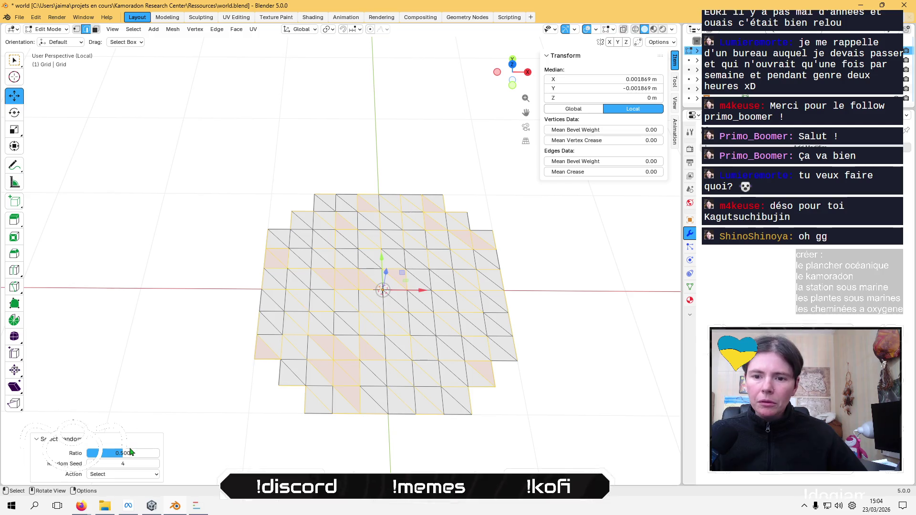
pyautogui.moveTo(118, 459); pyautogui.dragTo(117, 459)
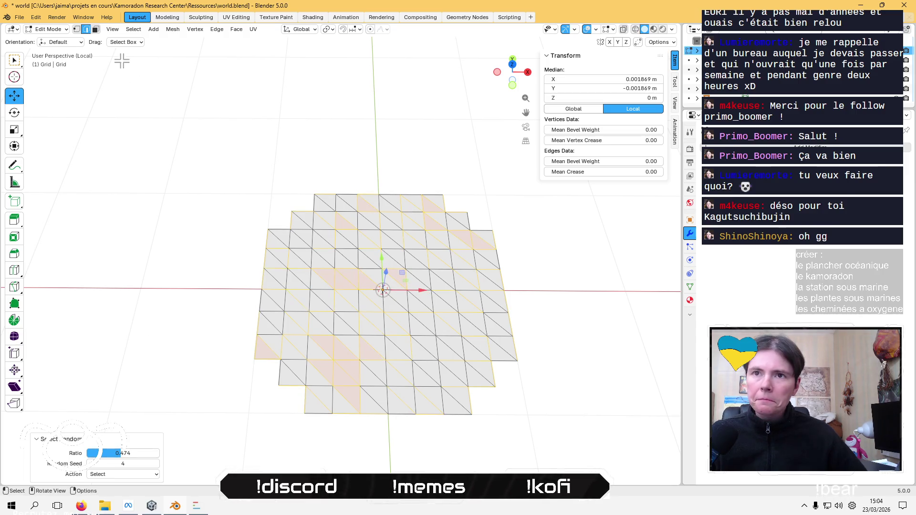
pyautogui.click(76, 29)
pyautogui.click(141, 242)
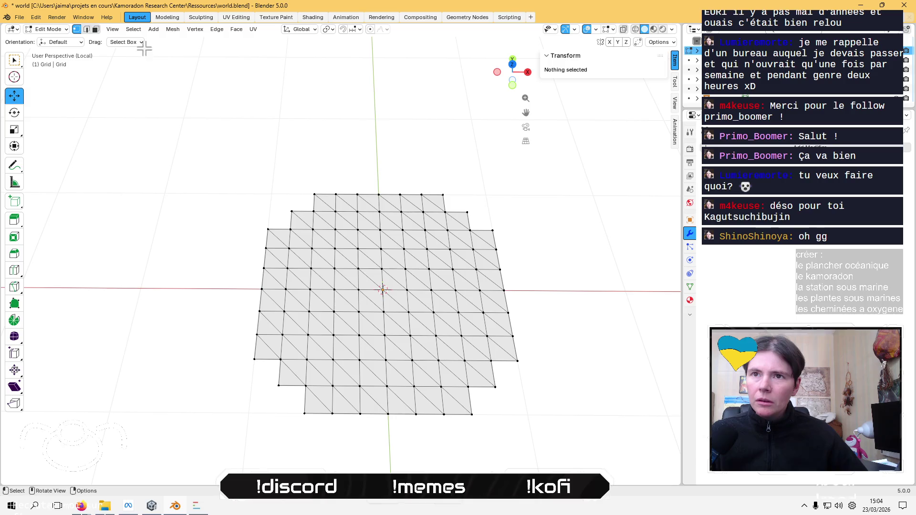
# Randomly select vertices and test raising them, then undo and deselect
pyautogui.click(134, 29)
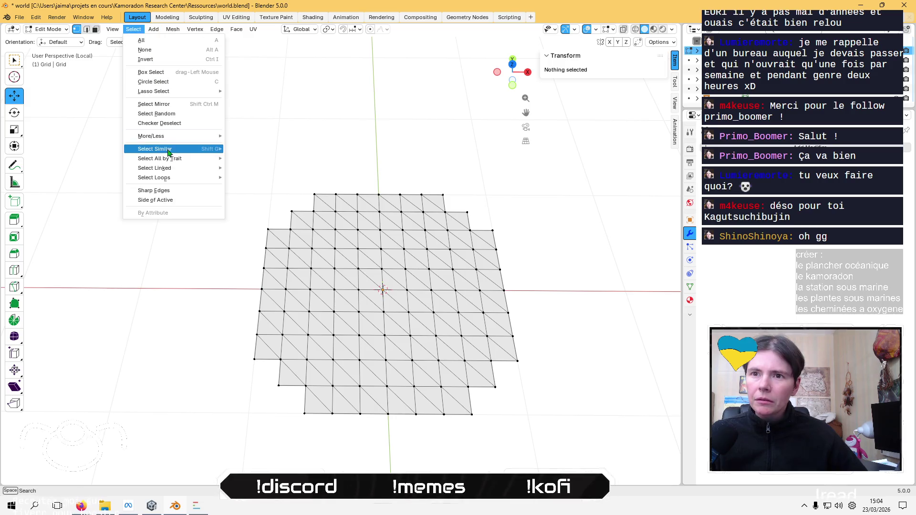
pyautogui.click(186, 118)
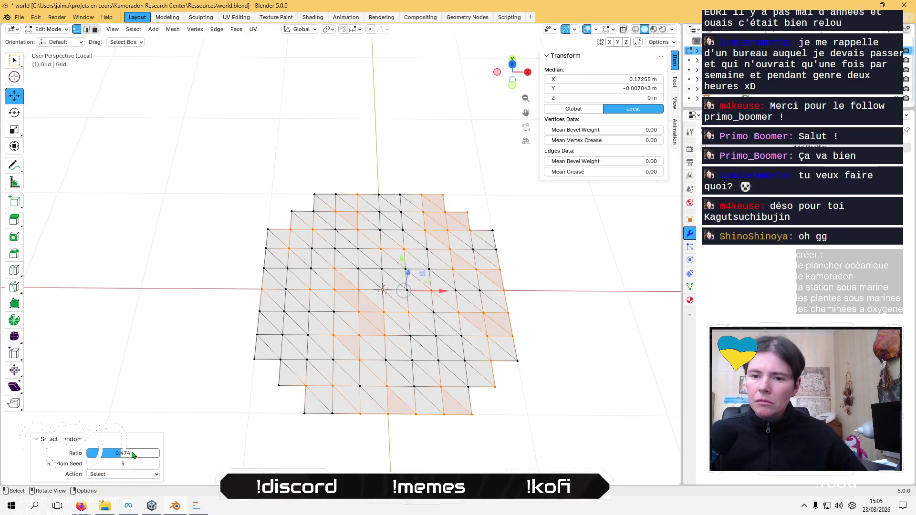
pyautogui.moveTo(323, 313); pyautogui.dragTo(387, 307, button='middle')
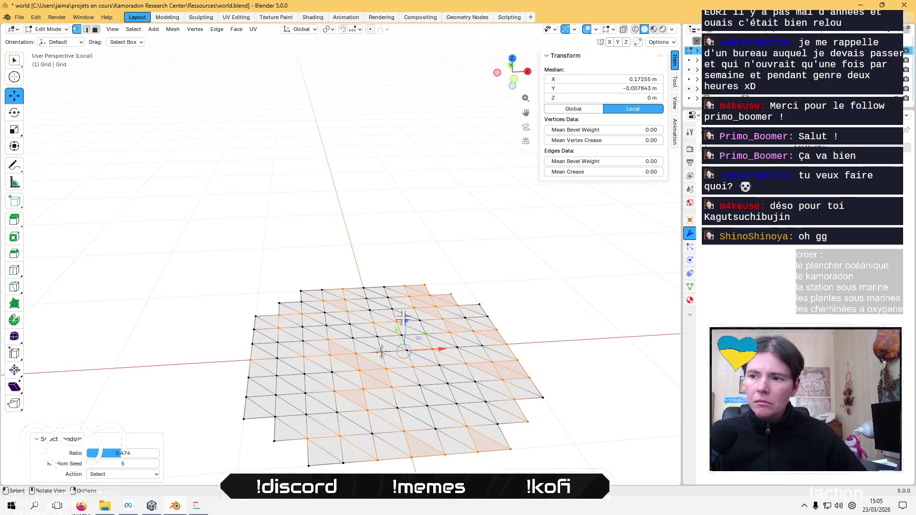
pyautogui.moveTo(406, 318)
pyautogui.mouseDown()
pyautogui.moveTo(429, 213)
pyautogui.moveTo(428, 154)
pyautogui.mouseUp()
pyautogui.hotkey('ctrl', 'z')
pyautogui.moveTo(428, 153); pyautogui.dragTo(374, 257, button='middle')
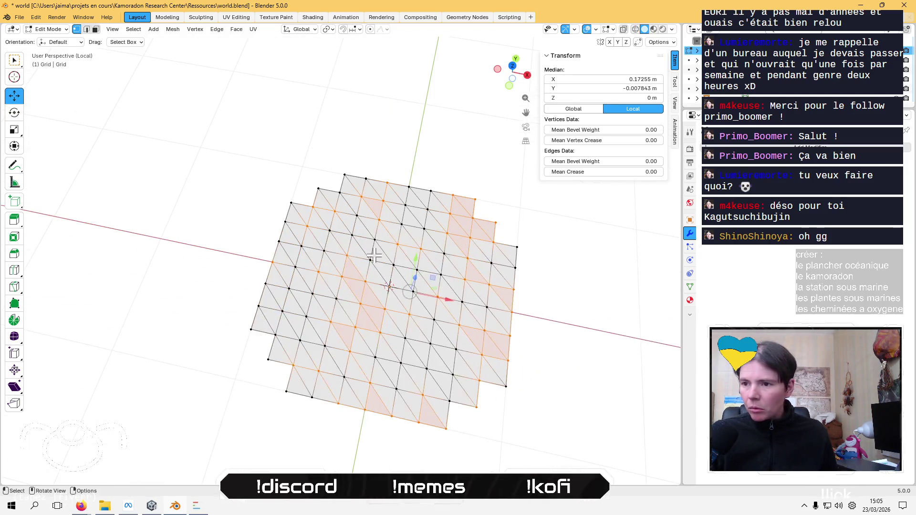
pyautogui.click(189, 315)
# Hand-pick eight vertices around the grid, deselect them, and switch to face select
pyautogui.moveTo(177, 325)
pyautogui.mouseDown(button='middle')
pyautogui.moveTo(188, 314)
pyautogui.moveTo(310, 366)
pyautogui.mouseUp(button='middle')
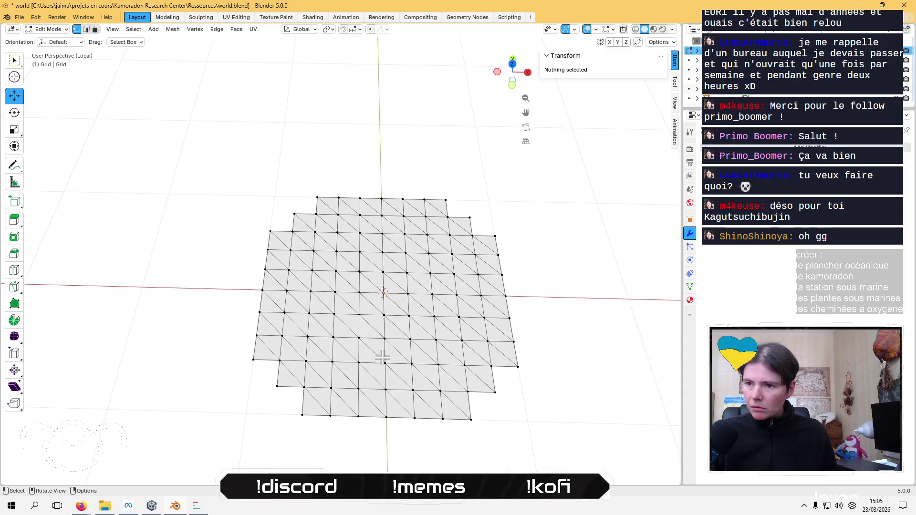
pyautogui.click(332, 361)
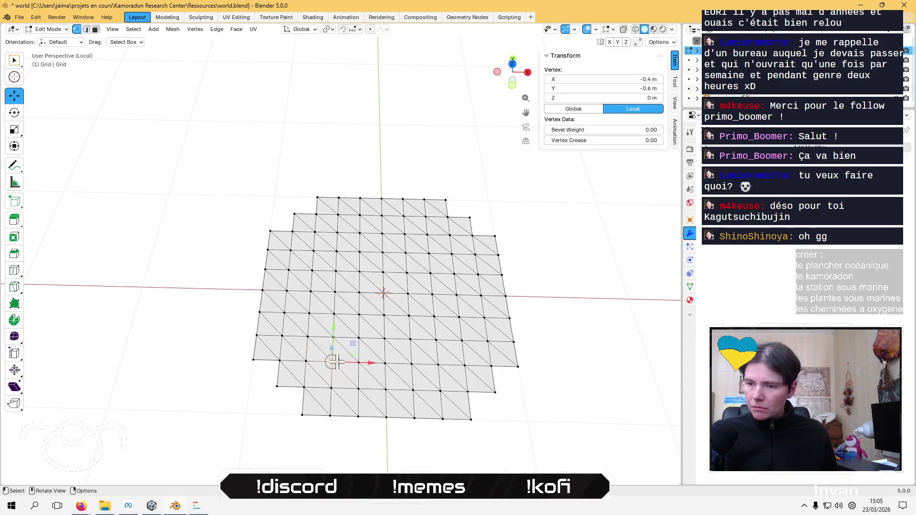
pyautogui.keyDown('shift'); pyautogui.click(359, 314); pyautogui.keyUp('shift')
pyautogui.keyDown('shift'); pyautogui.click(334, 292); pyautogui.keyUp('shift')
pyautogui.keyDown('shift'); pyautogui.click(337, 252); pyautogui.keyUp('shift')
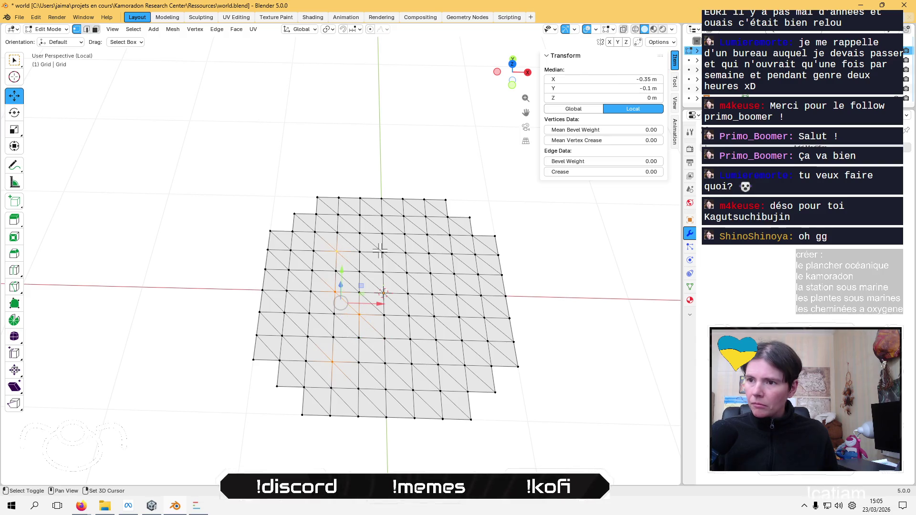
pyautogui.keyDown('shift'); pyautogui.click(383, 253); pyautogui.keyUp('shift')
pyautogui.keyDown('shift'); pyautogui.click(428, 254); pyautogui.keyUp('shift')
pyautogui.keyDown('shift'); pyautogui.click(457, 294); pyautogui.keyUp('shift')
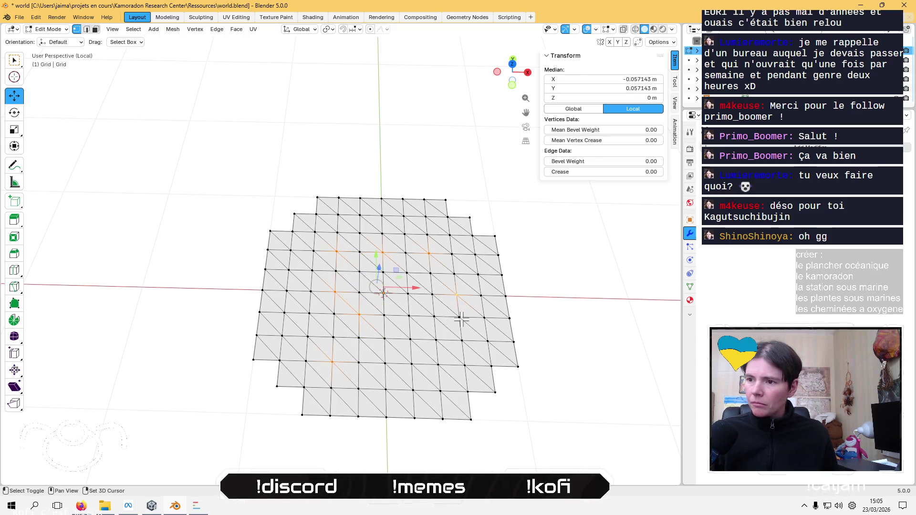
pyautogui.keyDown('shift'); pyautogui.click(459, 317); pyautogui.keyUp('shift')
pyautogui.click(201, 279)
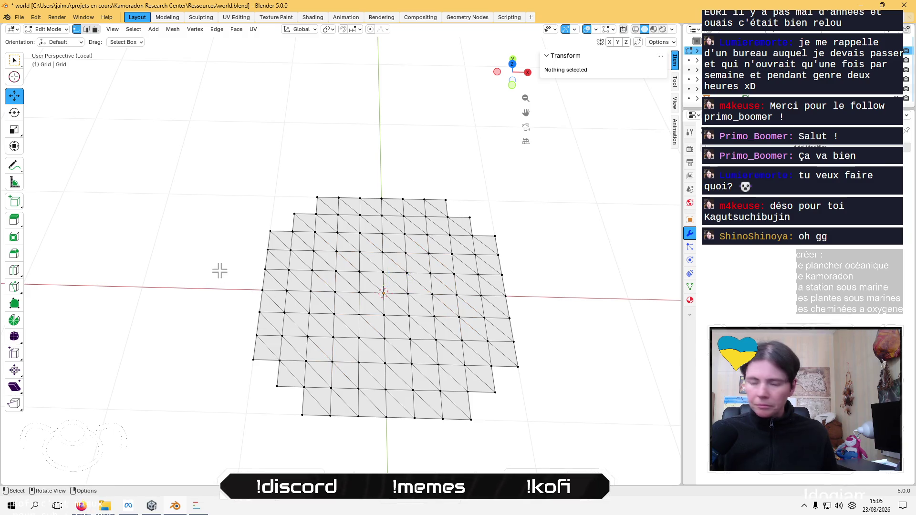
pyautogui.press('3')
pyautogui.click(134, 30)
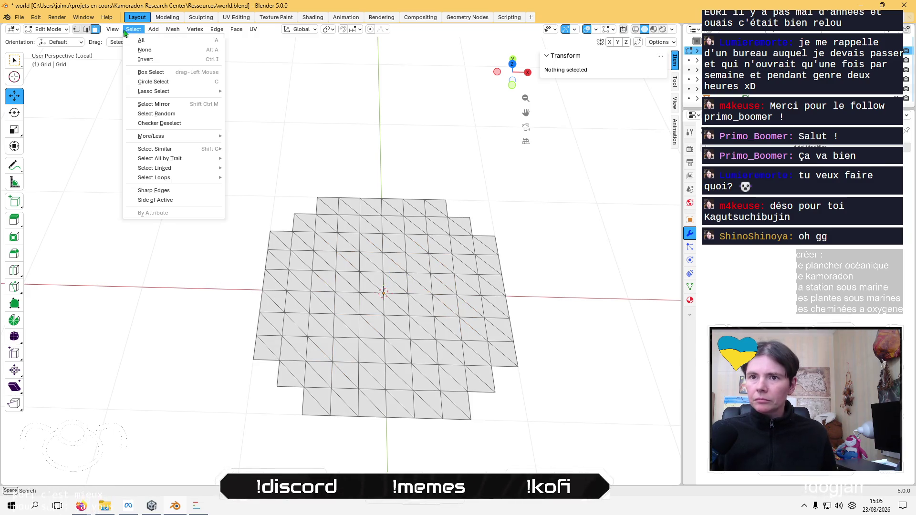
# Randomly select grid faces at ratio 0.169 and extrude them up about 1.947 m
pyautogui.click(176, 113)
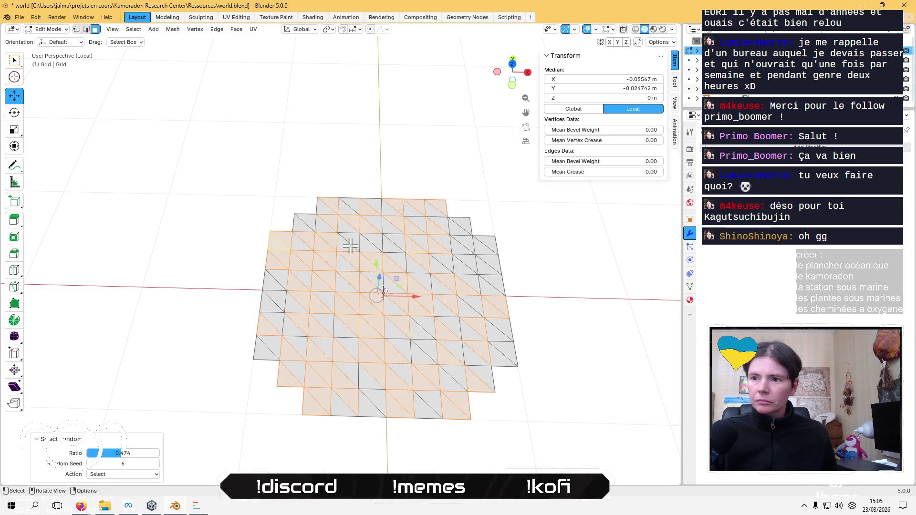
pyautogui.moveTo(116, 456); pyautogui.dragTo(93, 453)
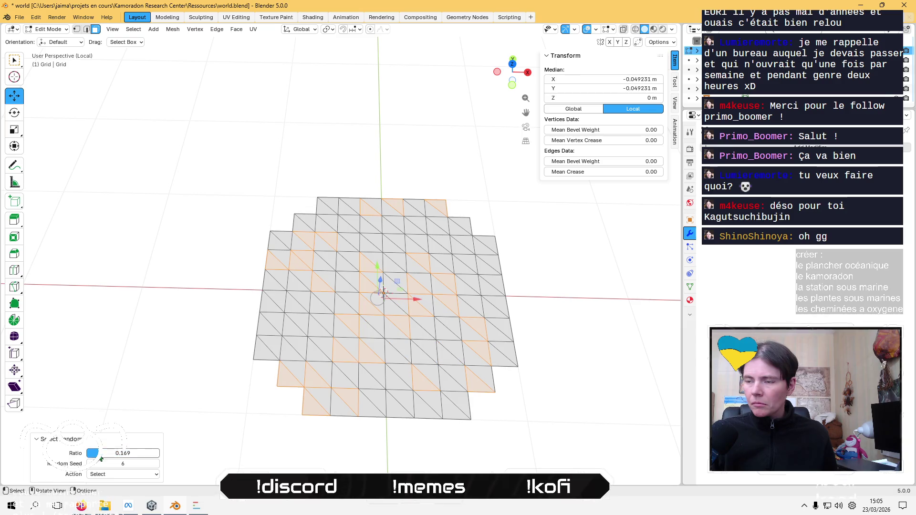
pyautogui.moveTo(153, 363); pyautogui.dragTo(149, 317, button='middle')
pyautogui.press('g')
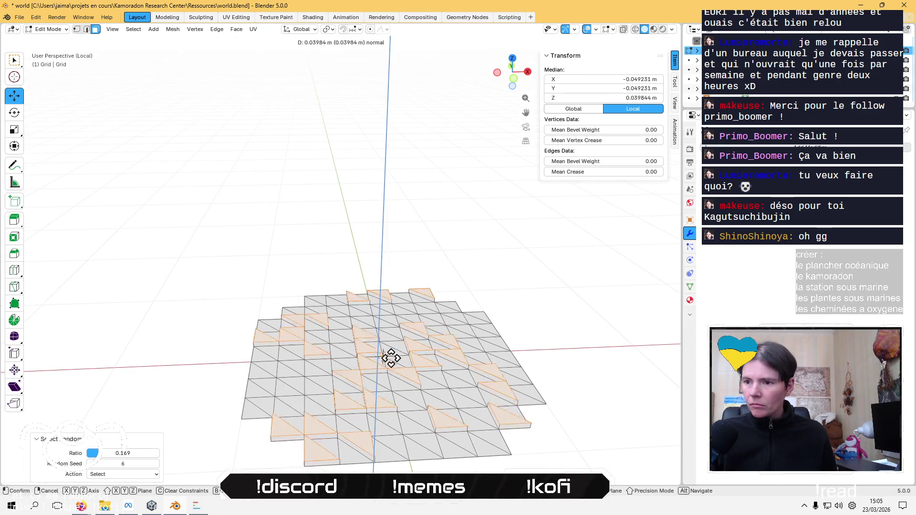
pyautogui.click(383, 93)
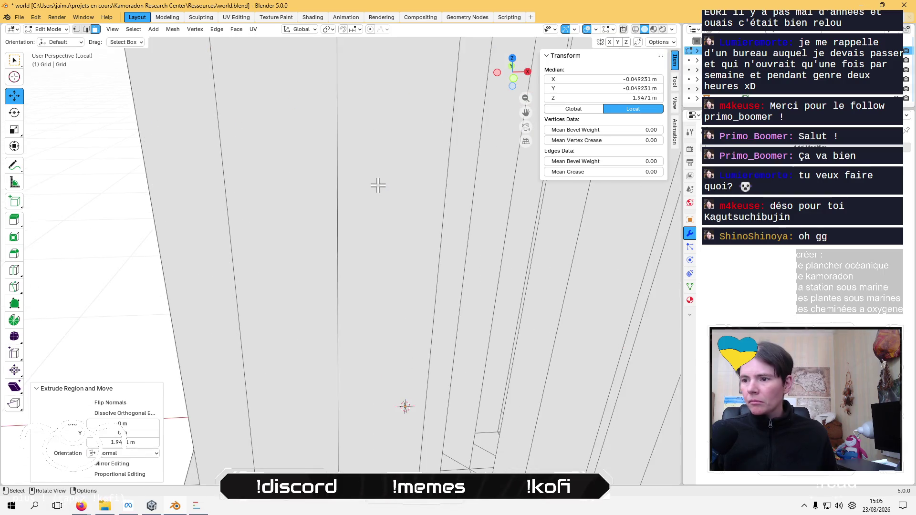
pyautogui.moveTo(376, 186); pyautogui.dragTo(365, 301, button='middle')
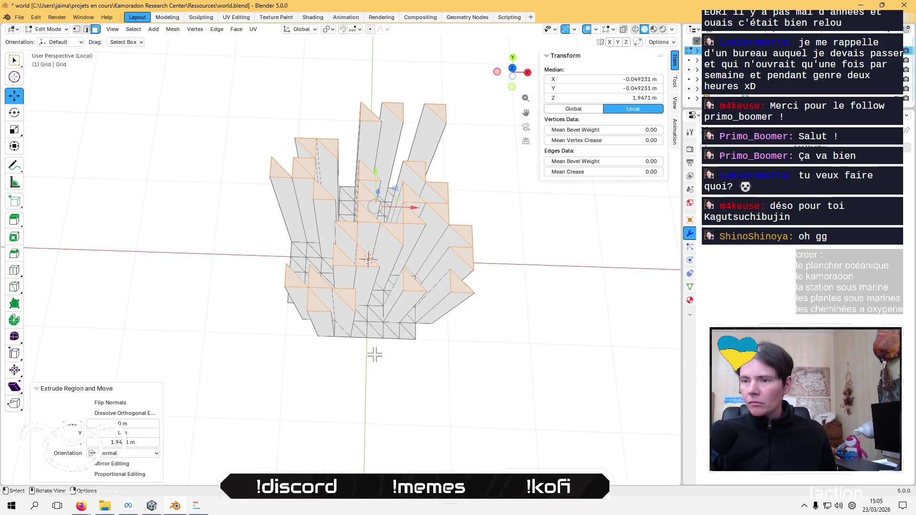
# Scale the selected column tops, first shrinking them to 0.664
pyautogui.press('s')
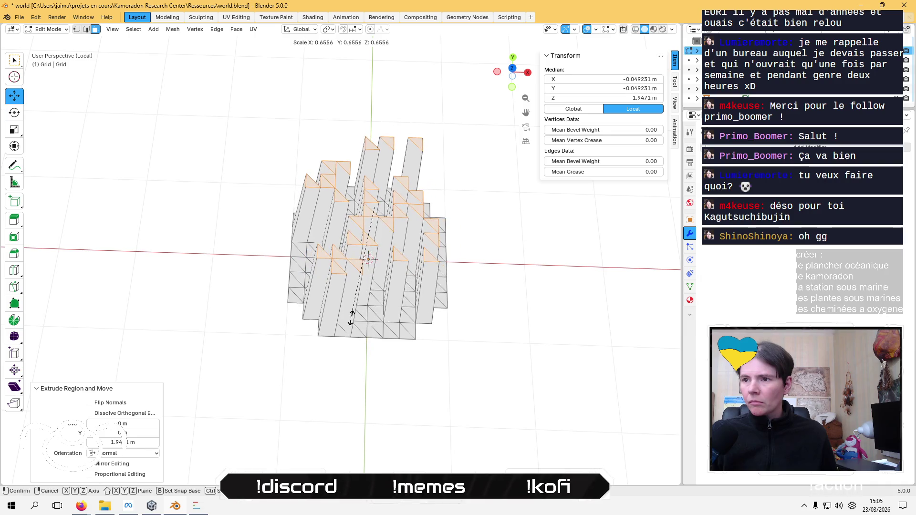
pyautogui.rightClick(351, 318)
pyautogui.click(302, 30)
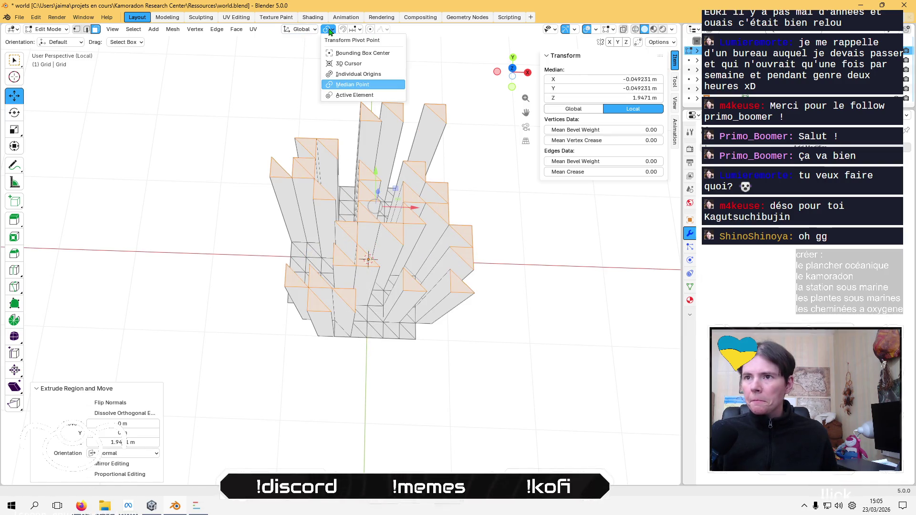
pyautogui.press('s')
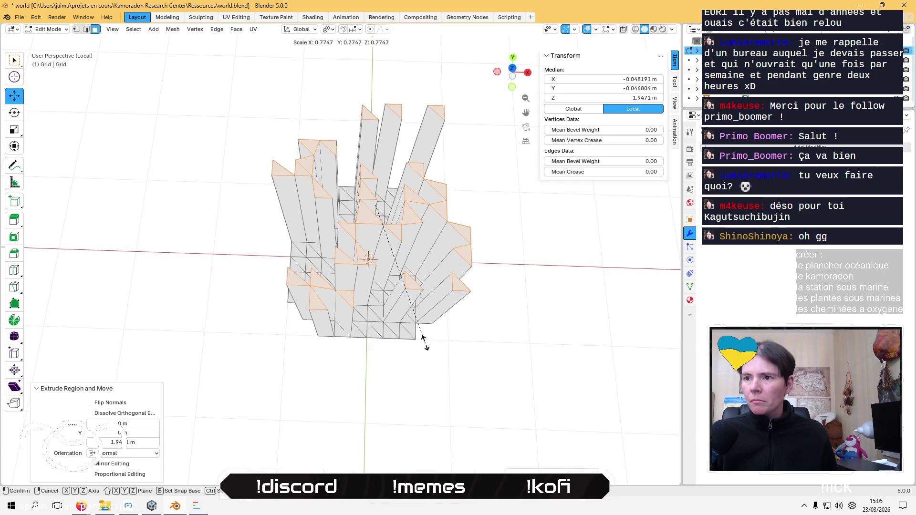
pyautogui.click(439, 266)
pyautogui.press('s')
pyautogui.click(484, 325)
# Set the pivot to Individual Origins and flare each column top outward to 1.51
pyautogui.moveTo(484, 325)
pyautogui.mouseDown(button='middle')
pyautogui.moveTo(443, 270)
pyautogui.moveTo(466, 294)
pyautogui.moveTo(453, 292)
pyautogui.moveTo(454, 315)
pyautogui.mouseUp(button='middle')
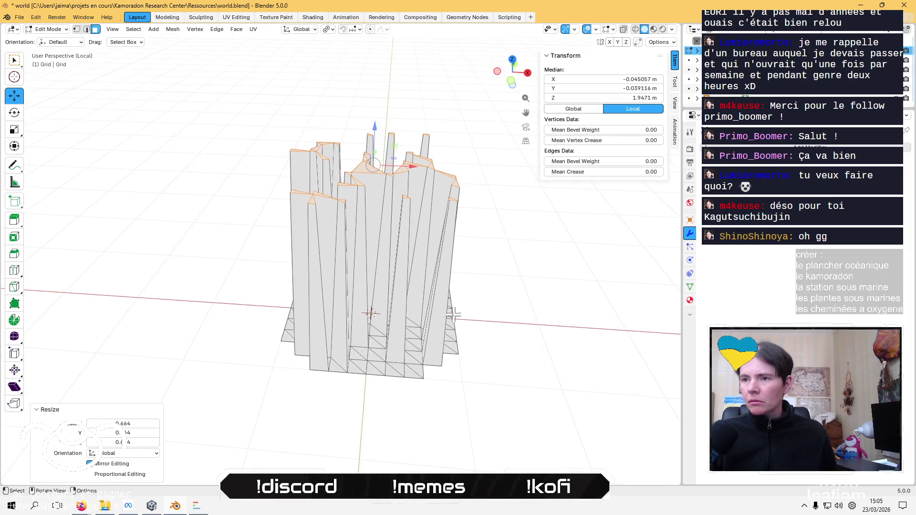
pyautogui.click(329, 29)
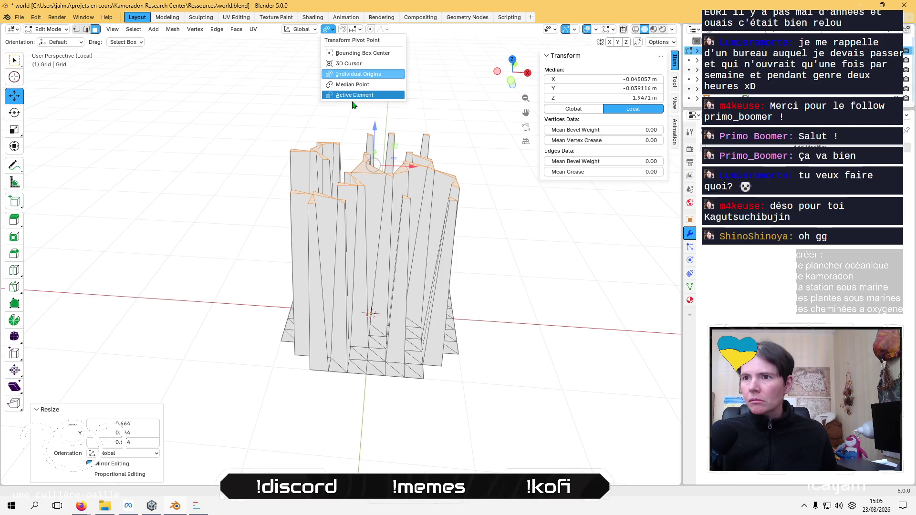
pyautogui.click(356, 84)
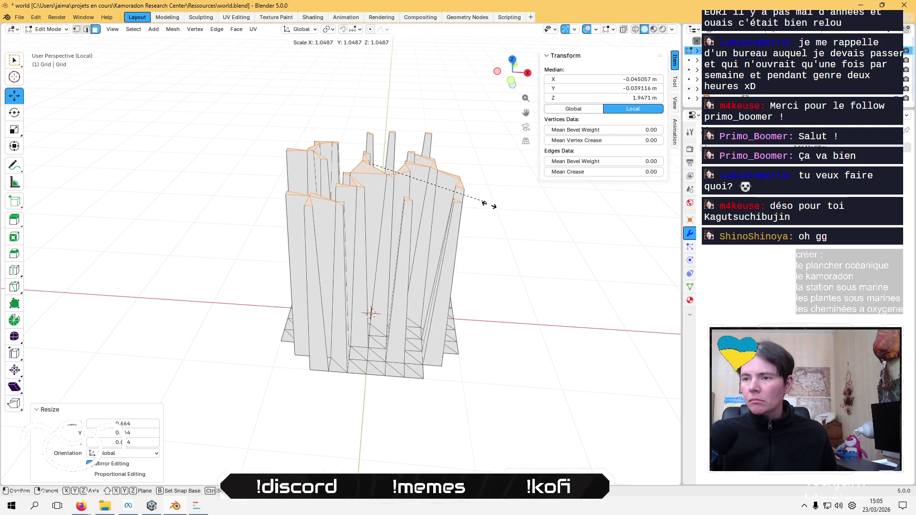
pyautogui.click(471, 409)
pyautogui.moveTo(470, 409)
pyautogui.mouseDown(button='middle')
pyautogui.moveTo(455, 468)
pyautogui.moveTo(460, 382)
pyautogui.moveTo(492, 337)
pyautogui.mouseUp(button='middle')
# Switch to Firefox's Google Translate tab and put the cursor in the address bar
pyautogui.hotkey('alt', 'Tab')
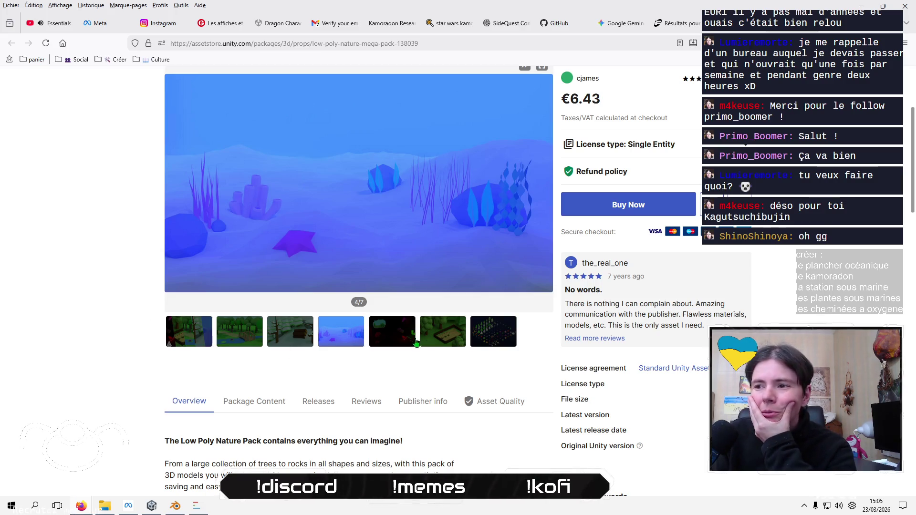
pyautogui.hotkey('ctrl', 'Tab')
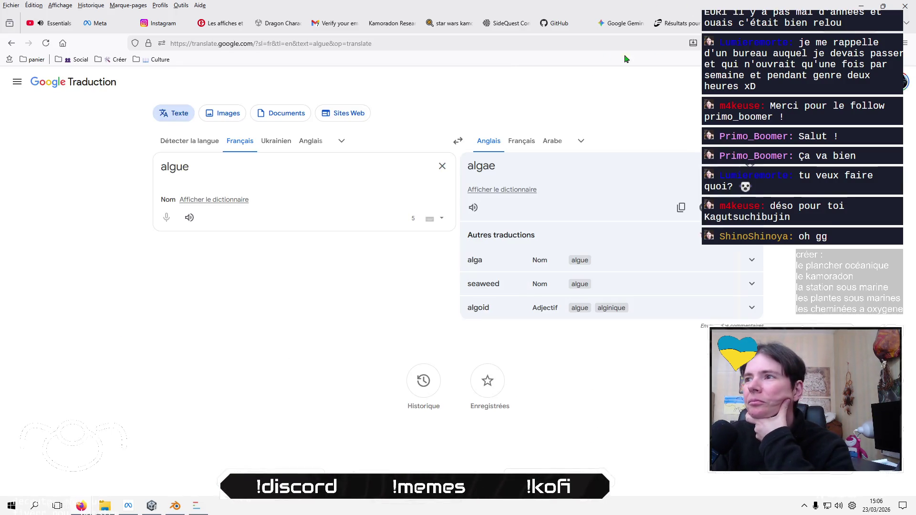
pyautogui.click(565, 41)
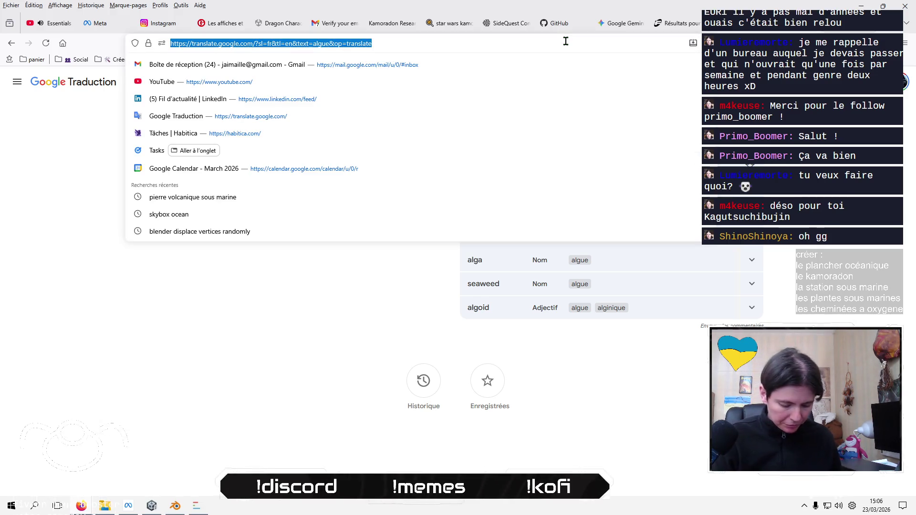
# Load kenney.nl, open the Assets catalogue and open the Pirate Kit in a new tab
pyautogui.write('keney')
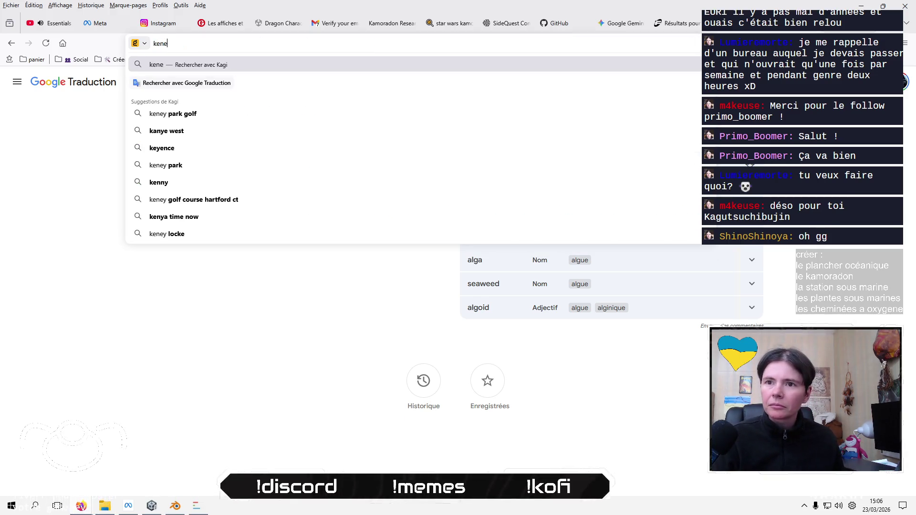
pyautogui.press('BackSpace')
pyautogui.write('ney.')
pyautogui.press('Return')
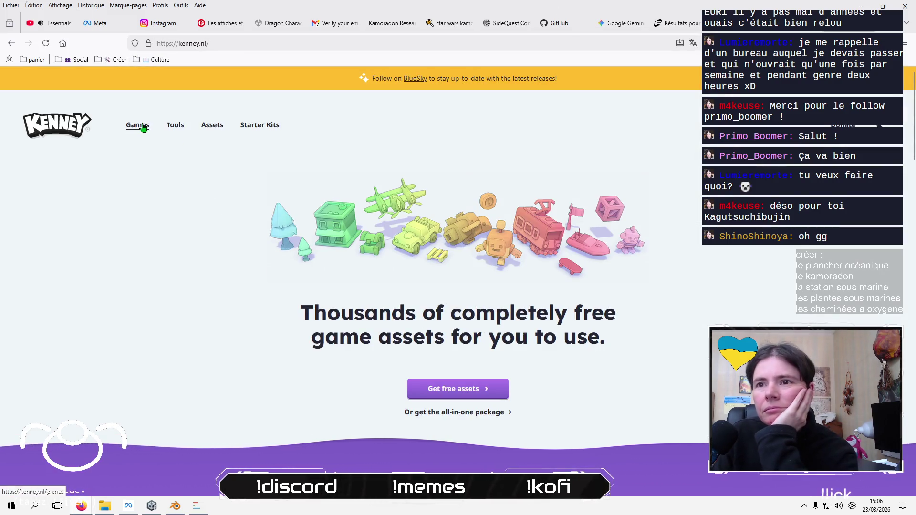
pyautogui.click(212, 125)
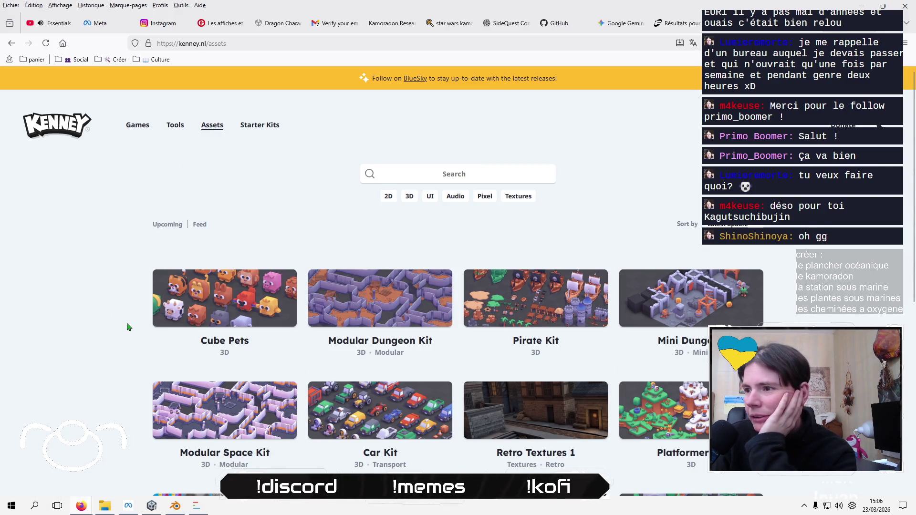
pyautogui.rightClick(554, 292)
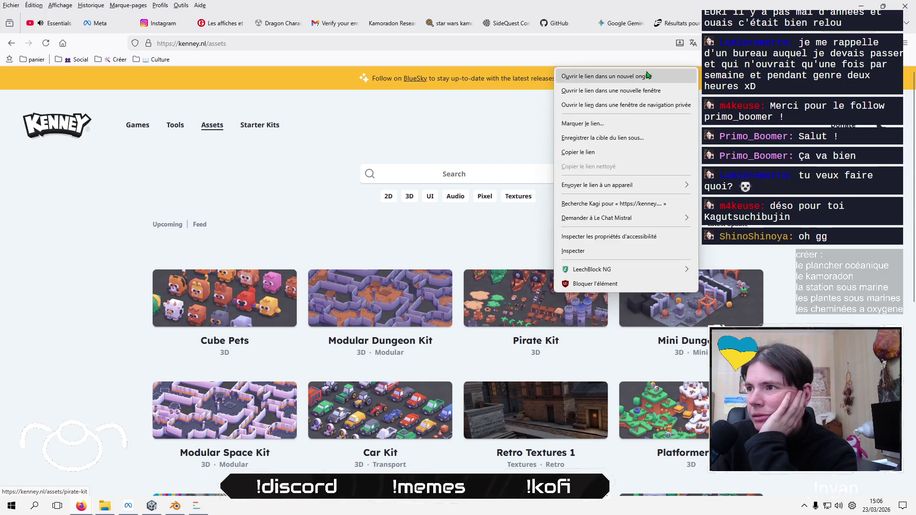
pyautogui.click(647, 76)
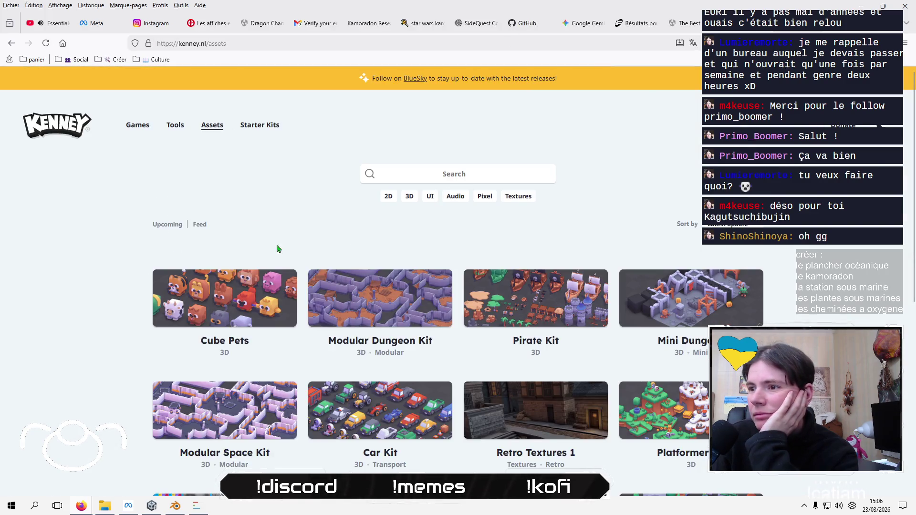
# Browse to the second page of assets and open the Nature Kit page
pyautogui.scroll(-3, 148, 246)
pyautogui.scroll(-1, 68, 289)
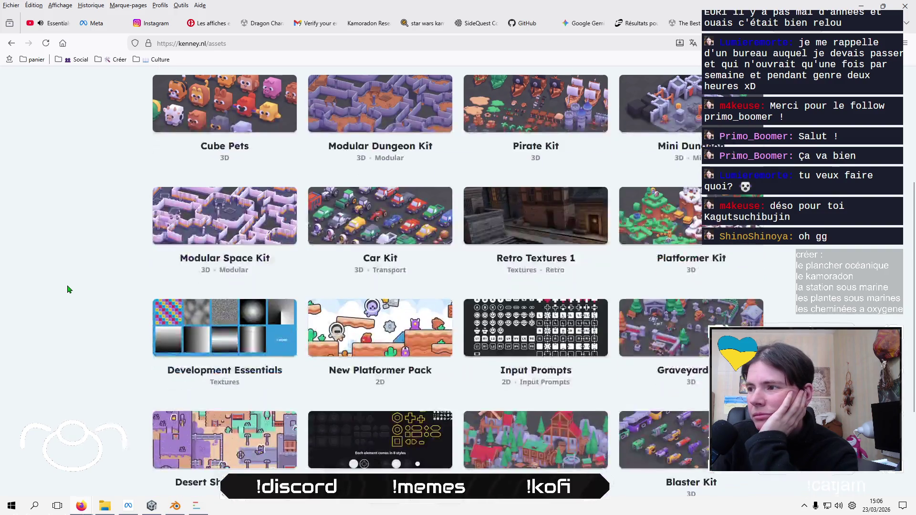
pyautogui.scroll(-3, 68, 289)
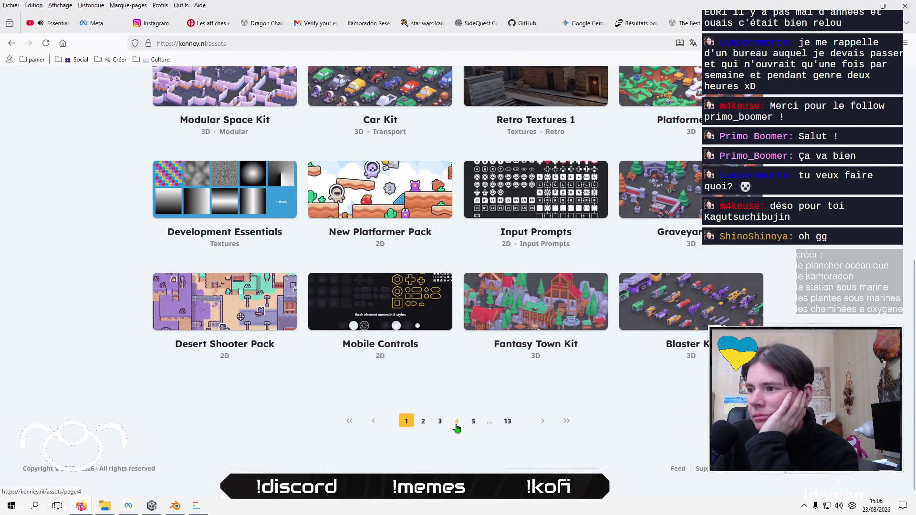
pyautogui.click(422, 425)
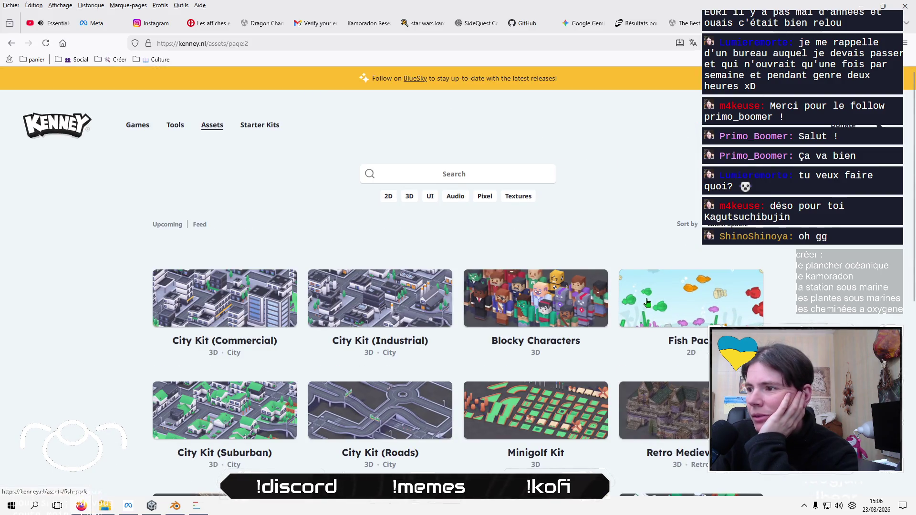
pyautogui.scroll(-3, 119, 352)
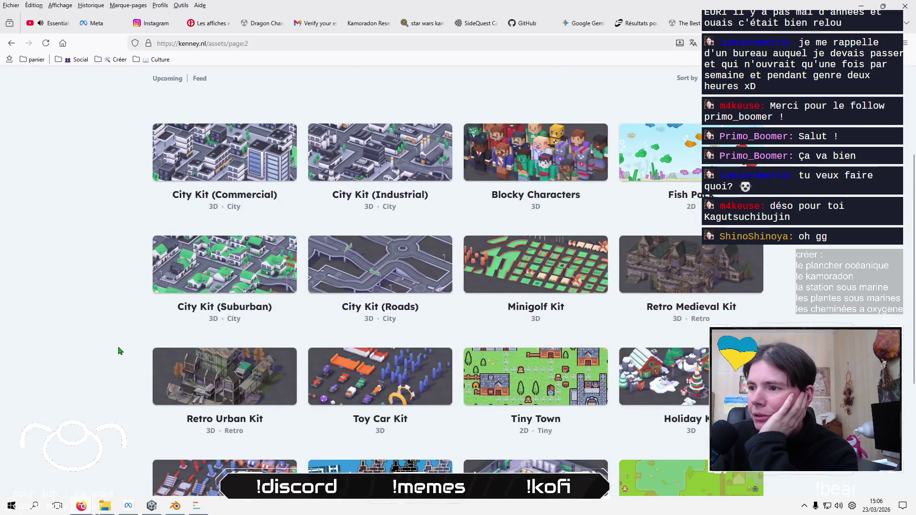
pyautogui.scroll(-1, 119, 351)
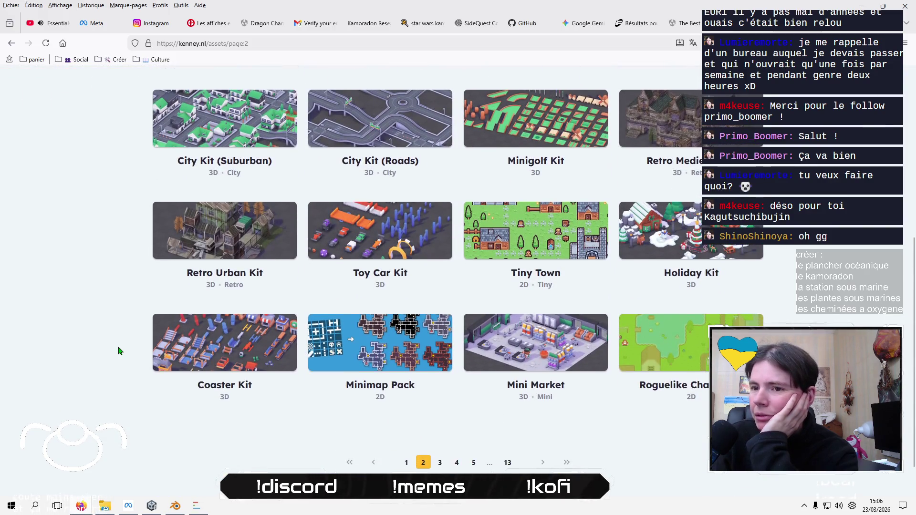
pyautogui.scroll(-1, 117, 348)
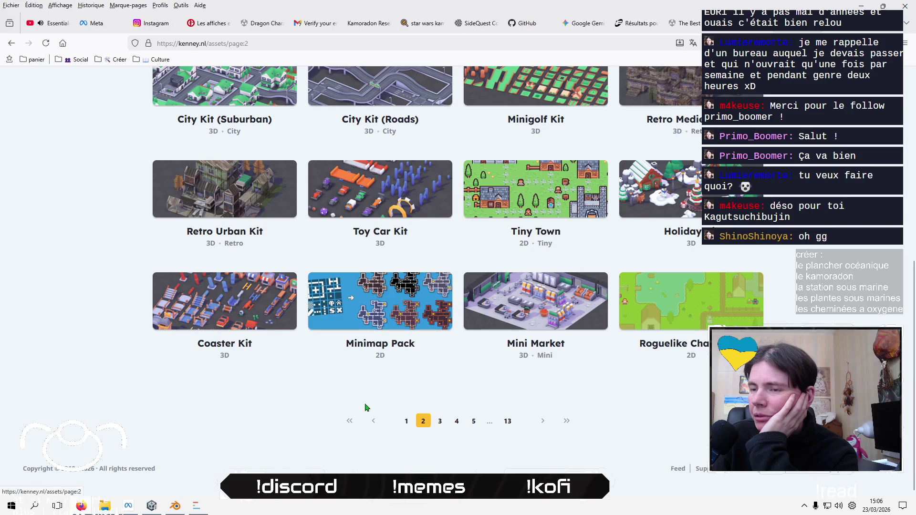
pyautogui.scroll(6, 205, 362)
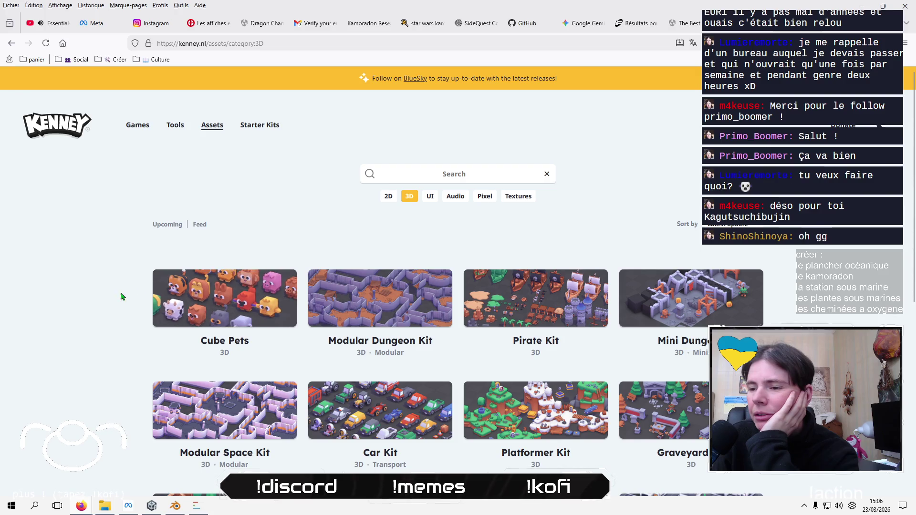
pyautogui.scroll(-5, 86, 315)
pyautogui.click(654, 358)
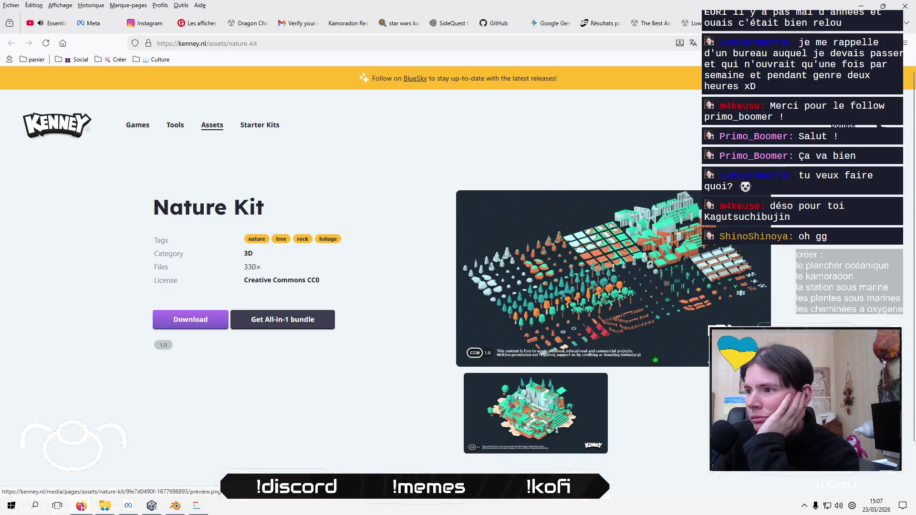
# Download kenney_nature-kit.zip to the desktop, skipping the donation, and view Bureau in File Explorer
pyautogui.click(649, 366)
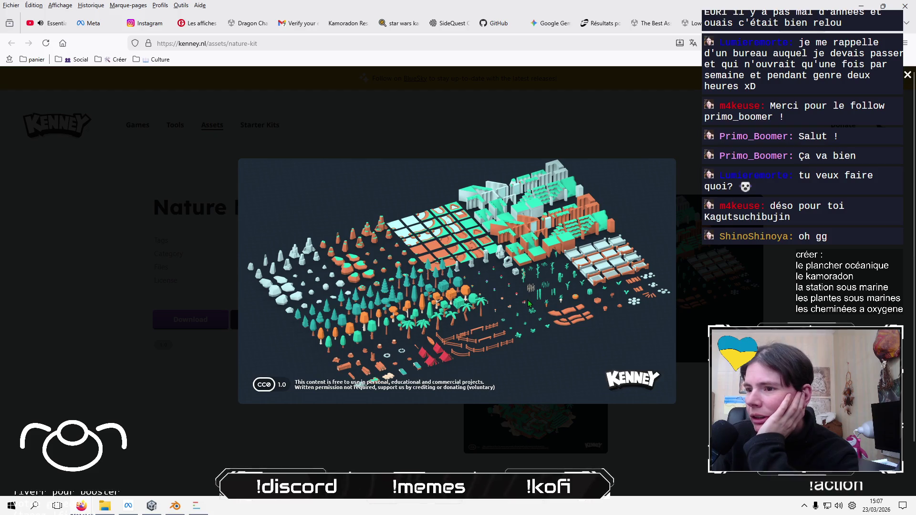
pyautogui.click(508, 442)
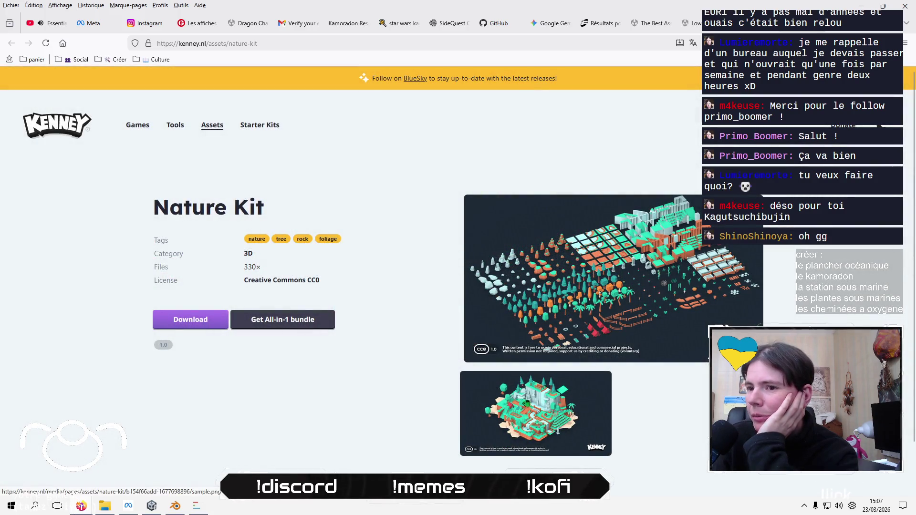
pyautogui.click(182, 325)
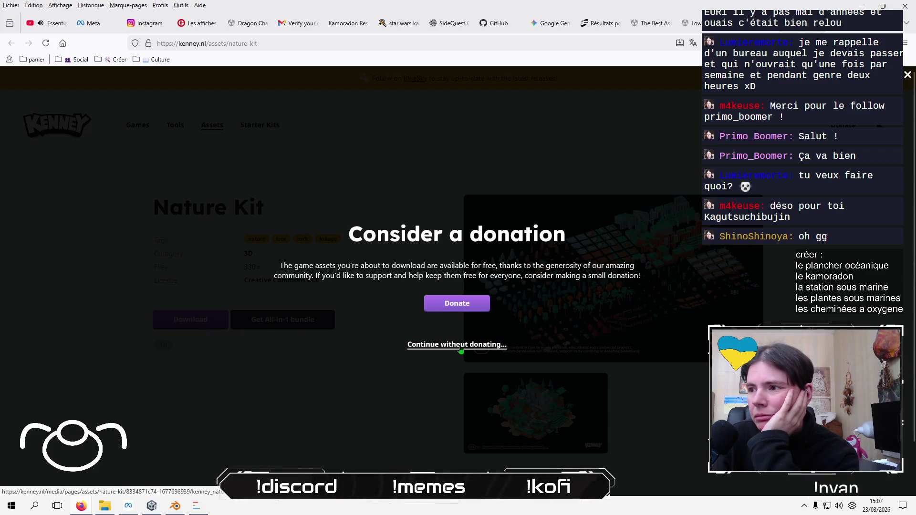
pyautogui.click(459, 346)
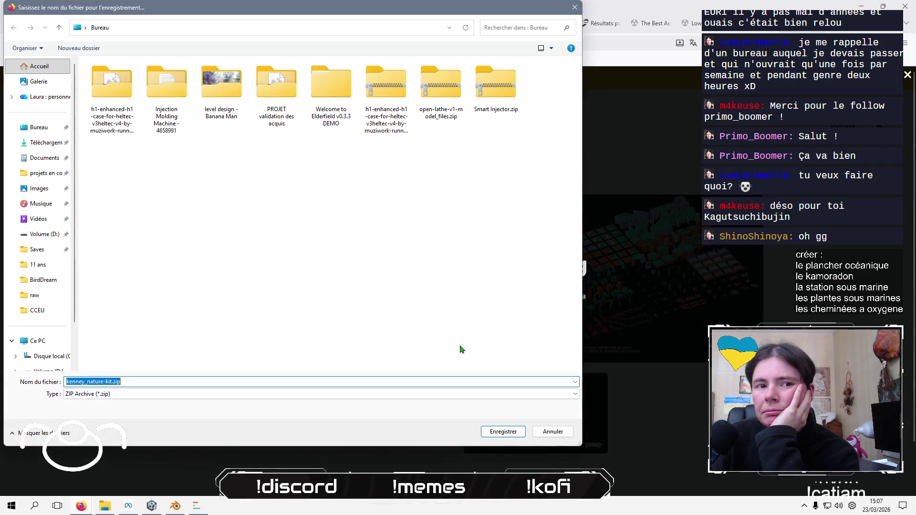
pyautogui.click(502, 433)
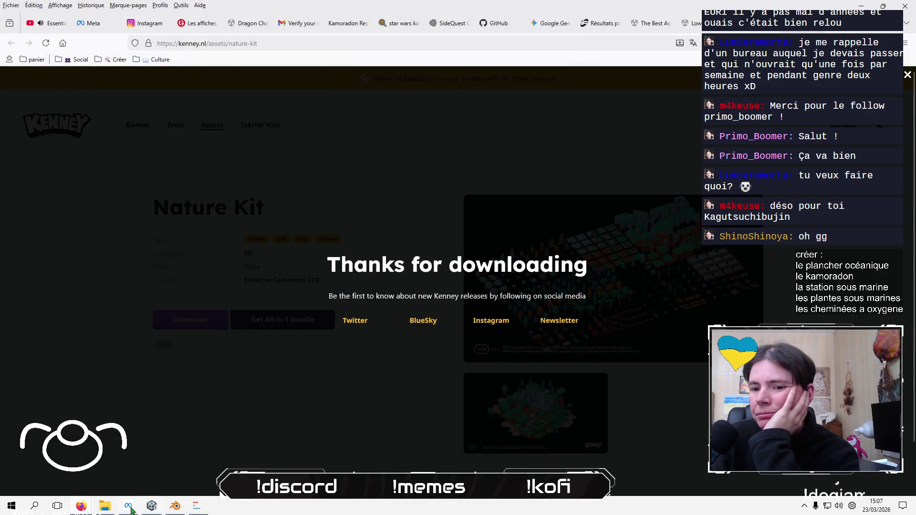
pyautogui.click(100, 509)
pyautogui.click(28, 131)
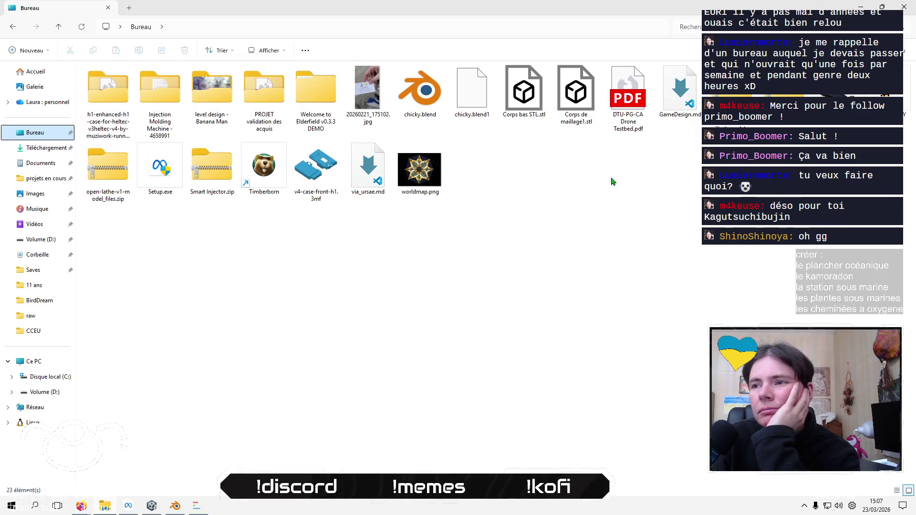
# Extract all of kenney_nature-kit.zip into a kenney_nature-kit folder
pyautogui.click(784, 91)
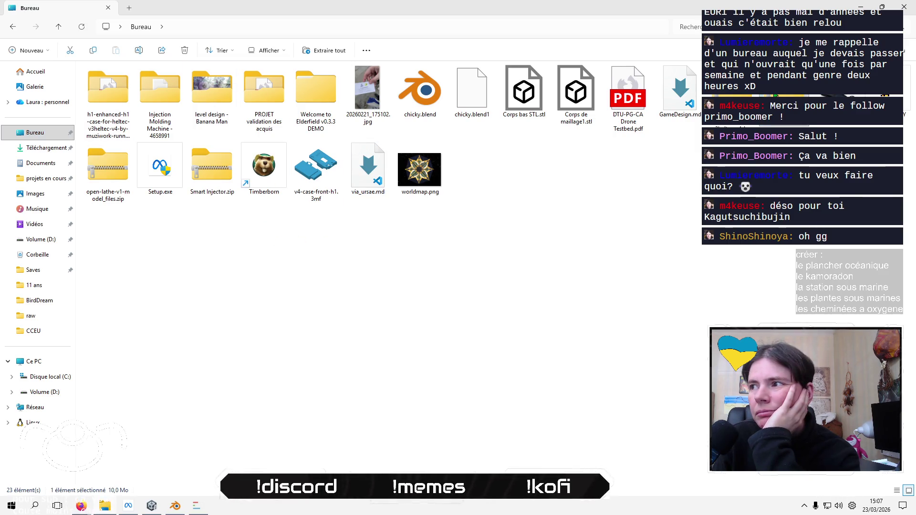
pyautogui.rightClick(784, 90)
pyautogui.click(676, 205)
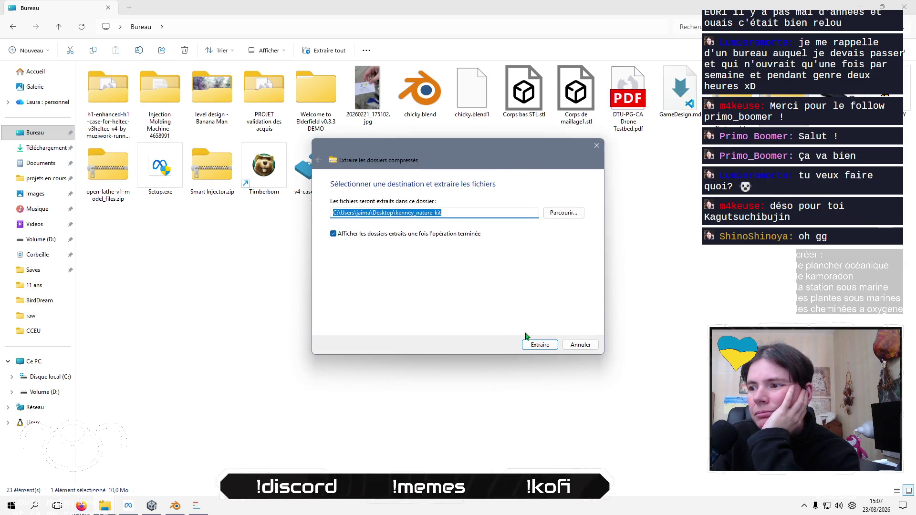
pyautogui.click(535, 345)
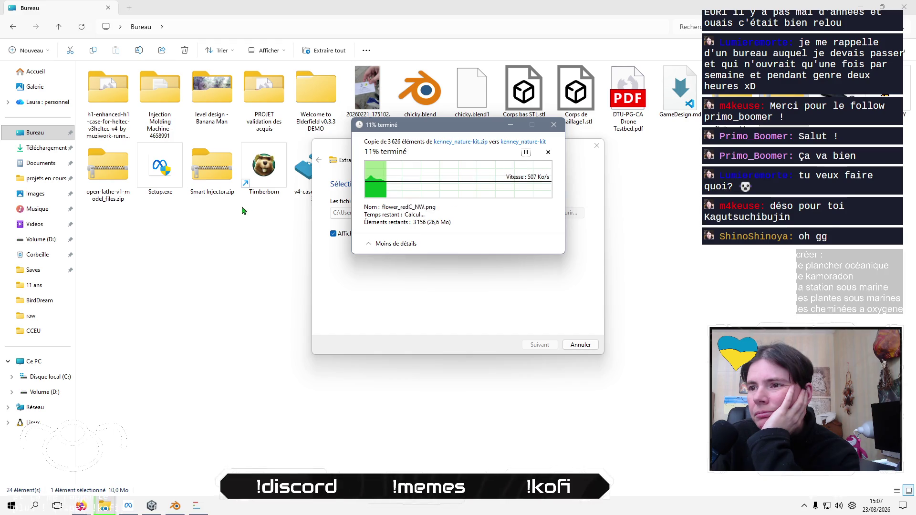
# Delete Setup.exe from the desktop and move the extraction progress window aside
pyautogui.click(161, 168)
pyautogui.press('Delete')
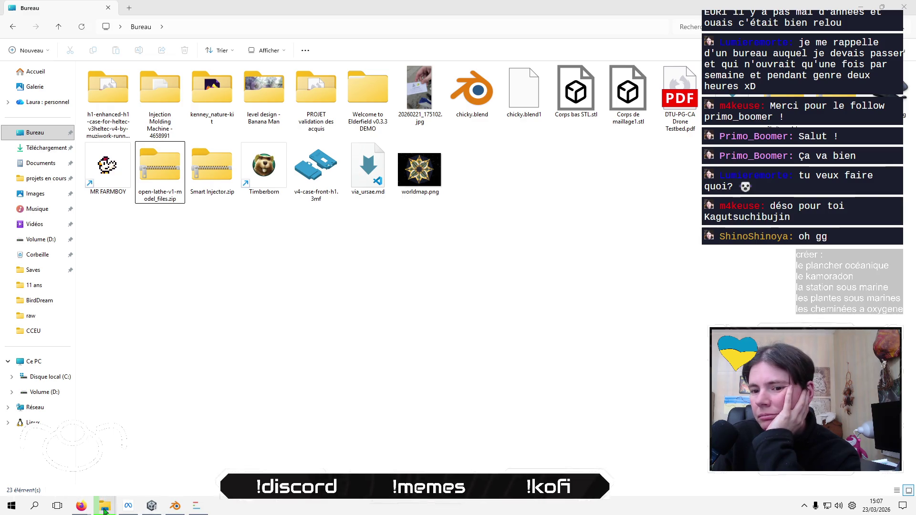
pyautogui.moveTo(105, 510)
pyautogui.click(213, 456)
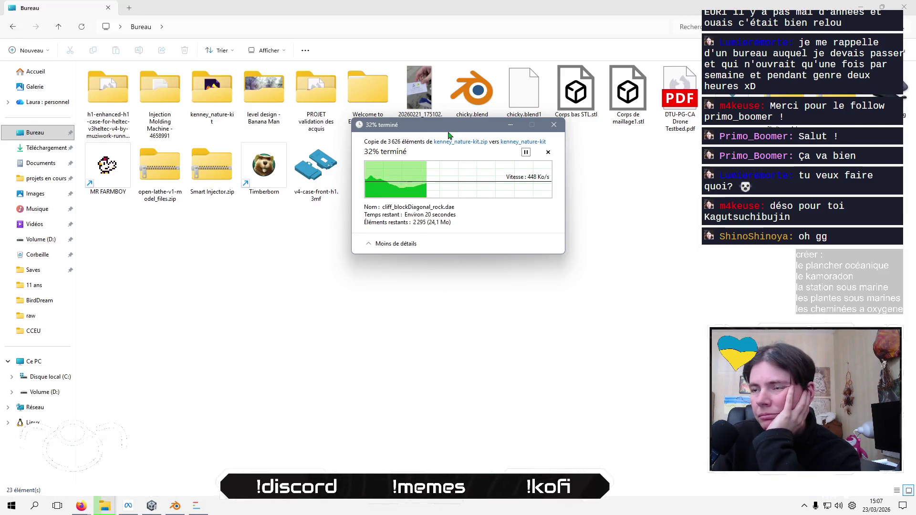
pyautogui.moveTo(448, 178); pyautogui.dragTo(456, 169)
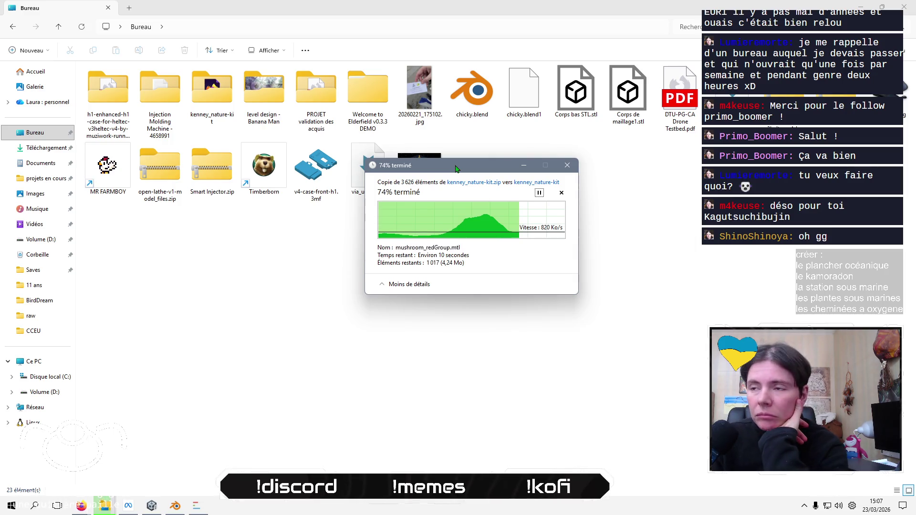
pyautogui.moveTo(455, 165)
pyautogui.mouseDown()
pyautogui.moveTo(458, 201)
pyautogui.moveTo(481, 227)
pyautogui.mouseUp()
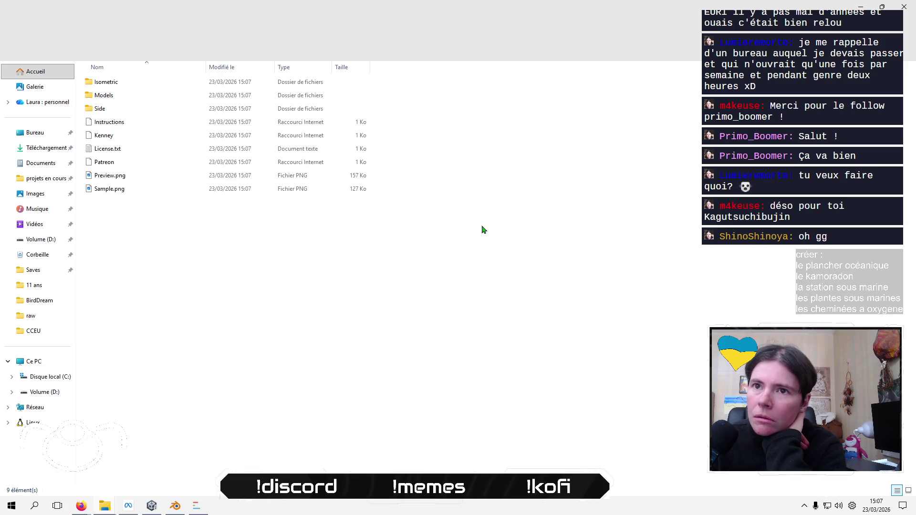
pyautogui.doubleClick(147, 95)
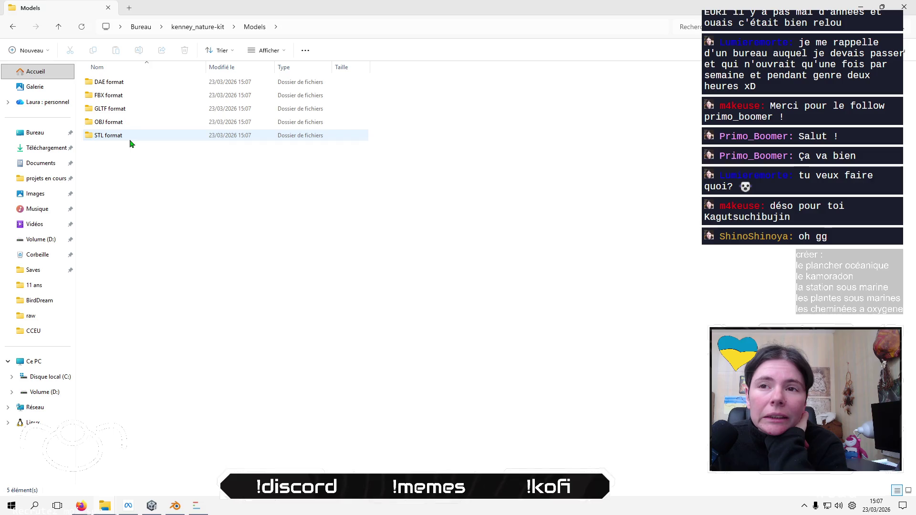
pyautogui.doubleClick(129, 138)
pyautogui.click(144, 97)
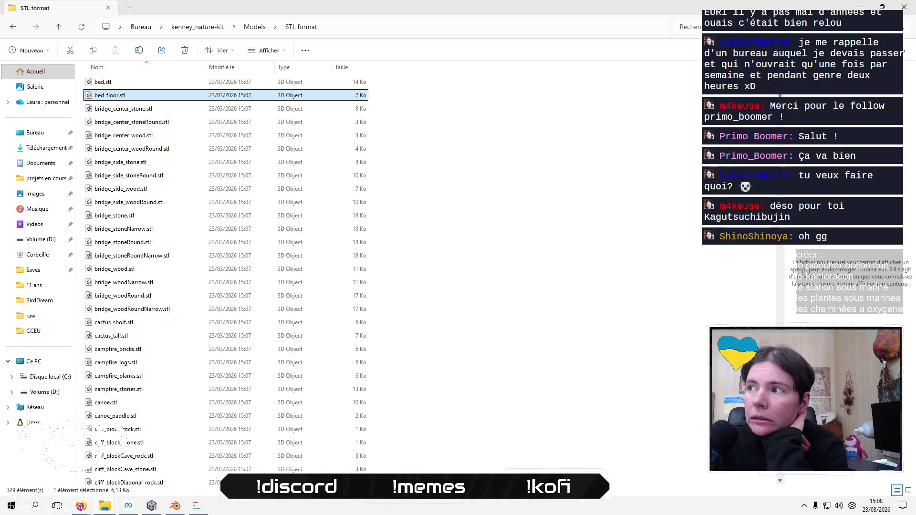
pyautogui.click(257, 27)
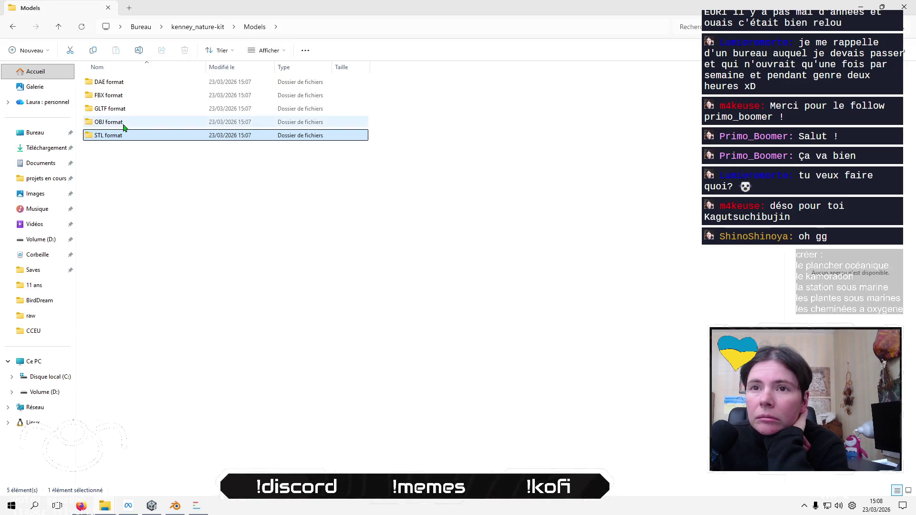
pyautogui.doubleClick(129, 96)
pyautogui.click(130, 97)
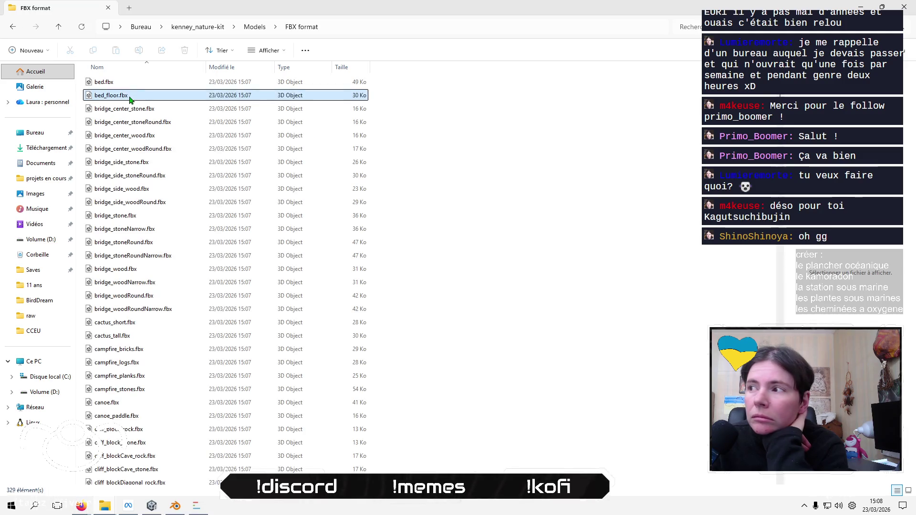
pyautogui.click(132, 85)
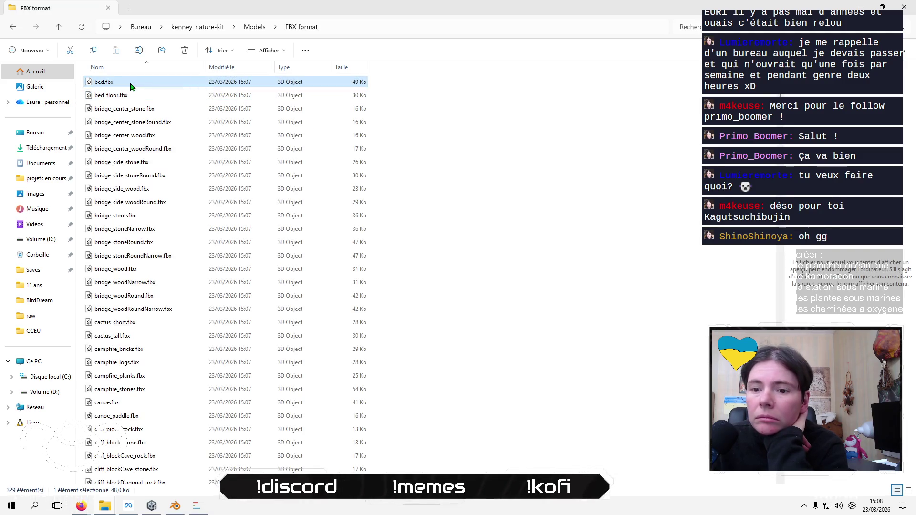
pyautogui.click(248, 28)
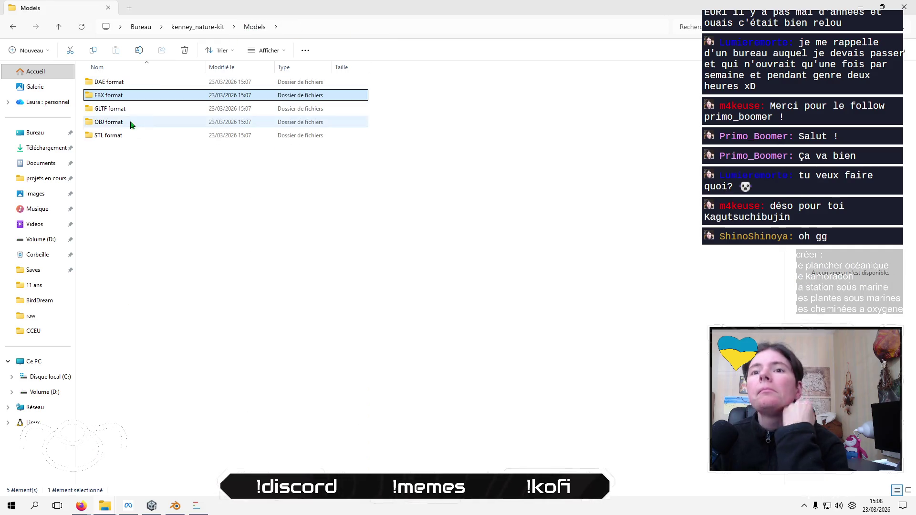
pyautogui.doubleClick(118, 135)
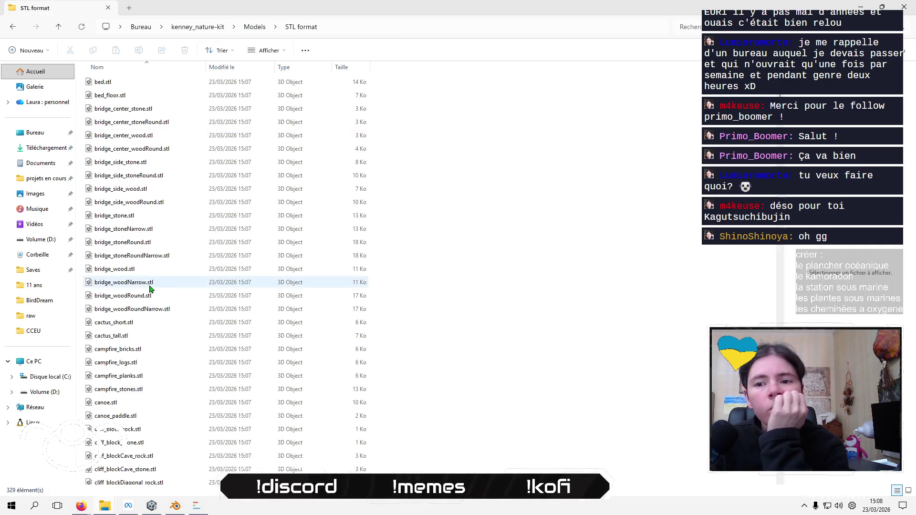
pyautogui.scroll(-3, 150, 288)
pyautogui.scroll(3, 150, 288)
pyautogui.scroll(-20, 154, 283)
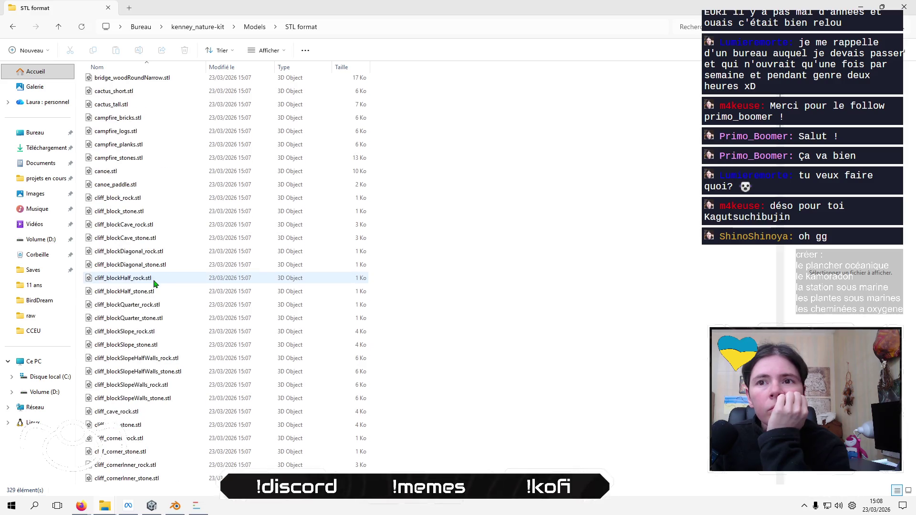
pyautogui.scroll(-20, 153, 283)
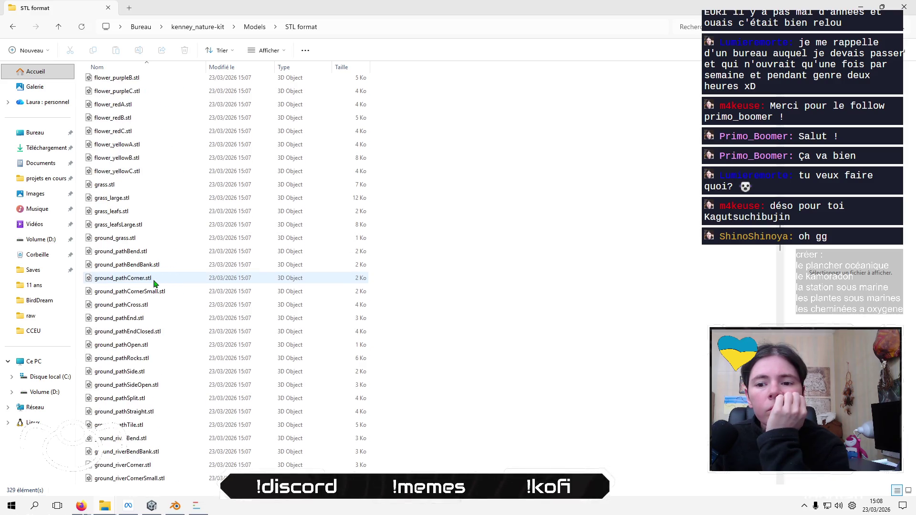
pyautogui.scroll(-20, 153, 283)
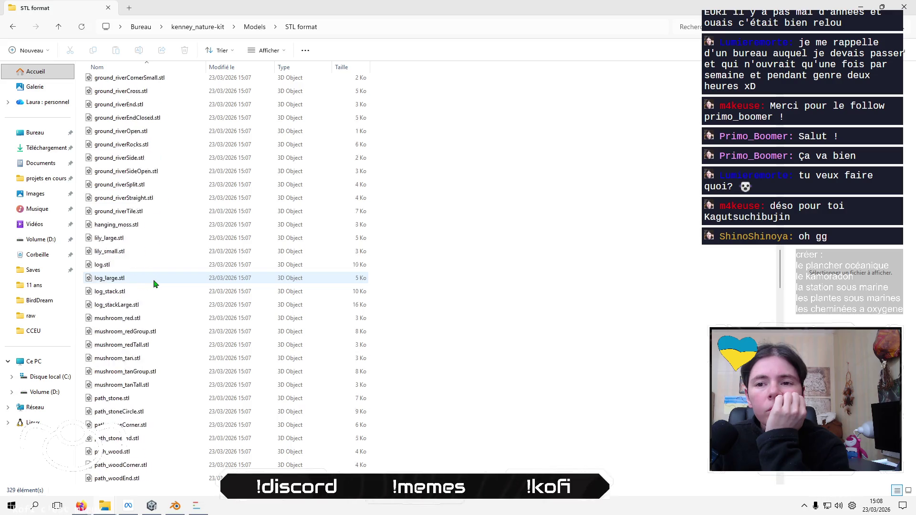
pyautogui.scroll(-20, 153, 284)
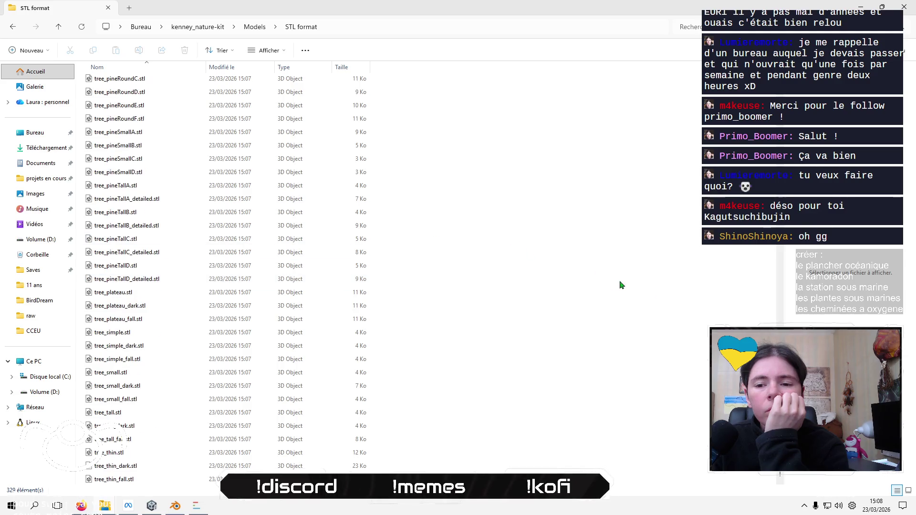
pyautogui.scroll(20, 224, 277)
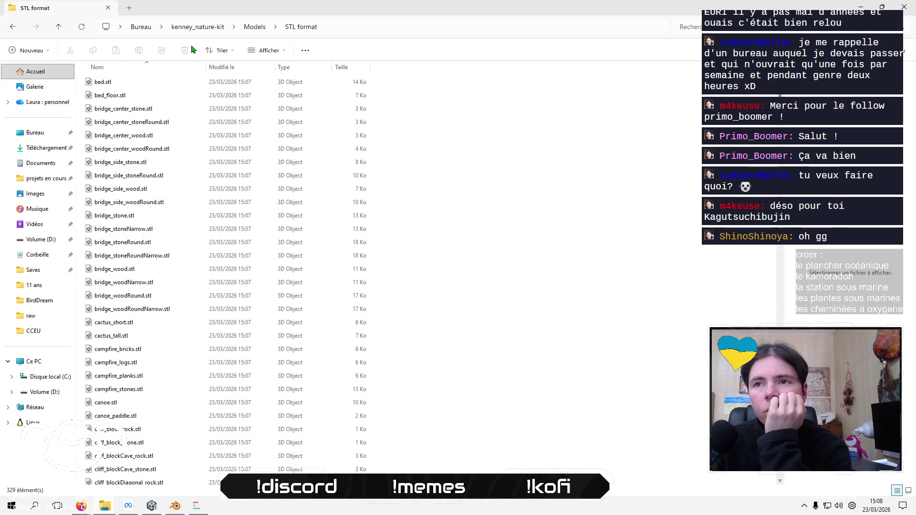
pyautogui.click(191, 28)
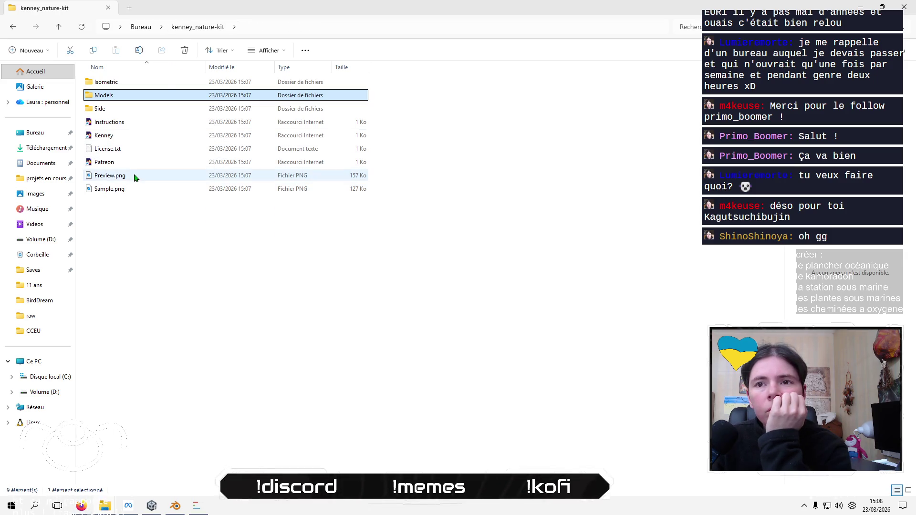
pyautogui.click(131, 189)
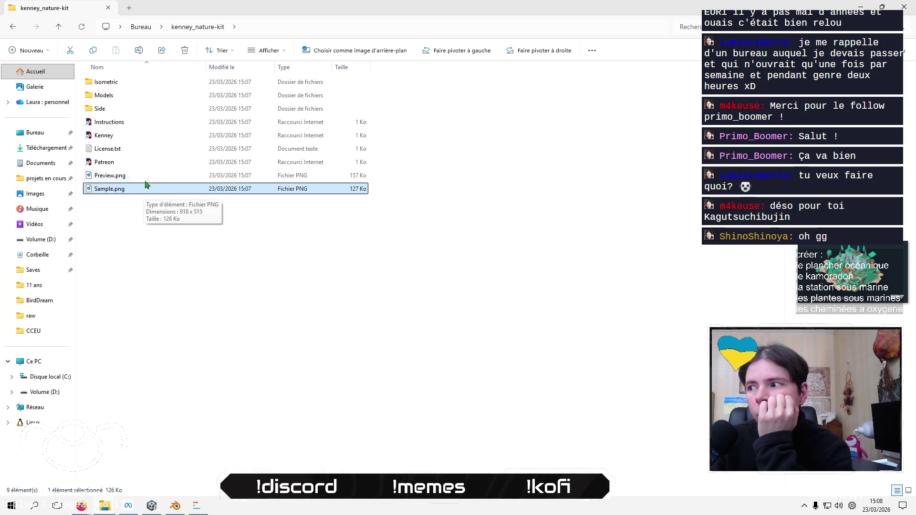
pyautogui.click(147, 176)
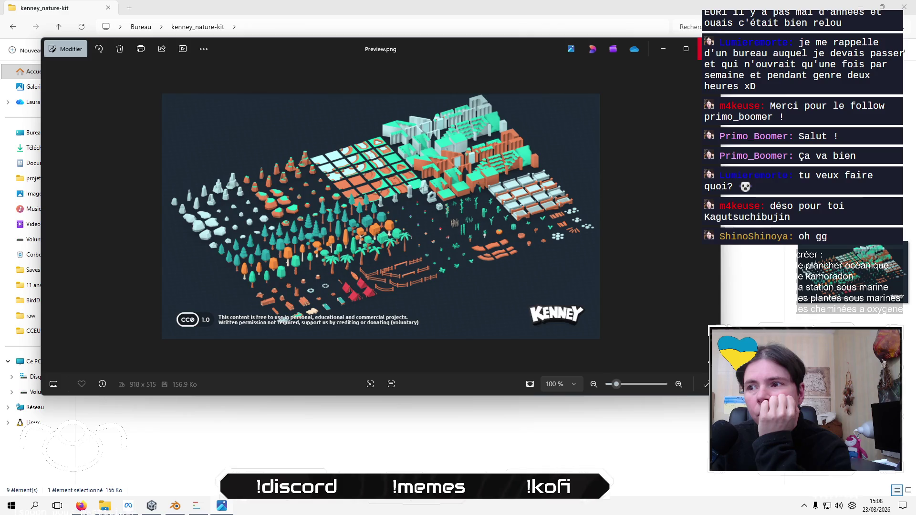
pyautogui.press('Escape')
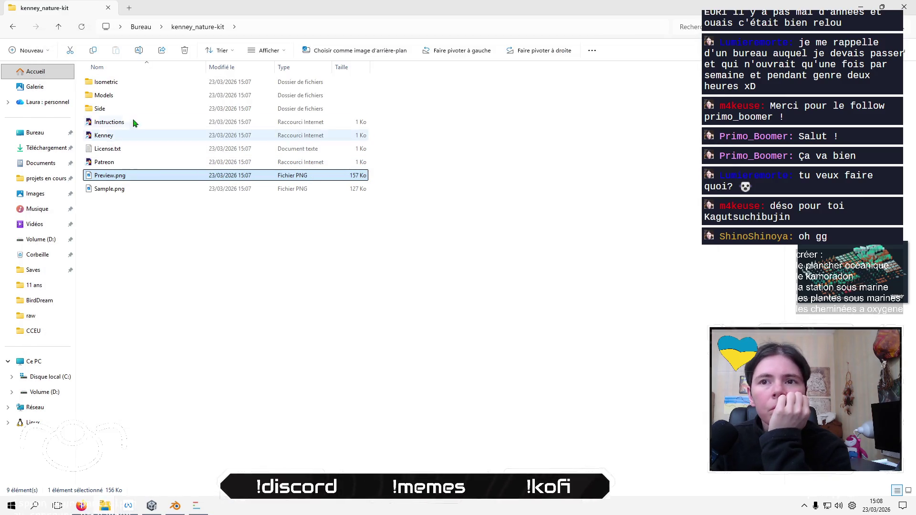
pyautogui.doubleClick(138, 114)
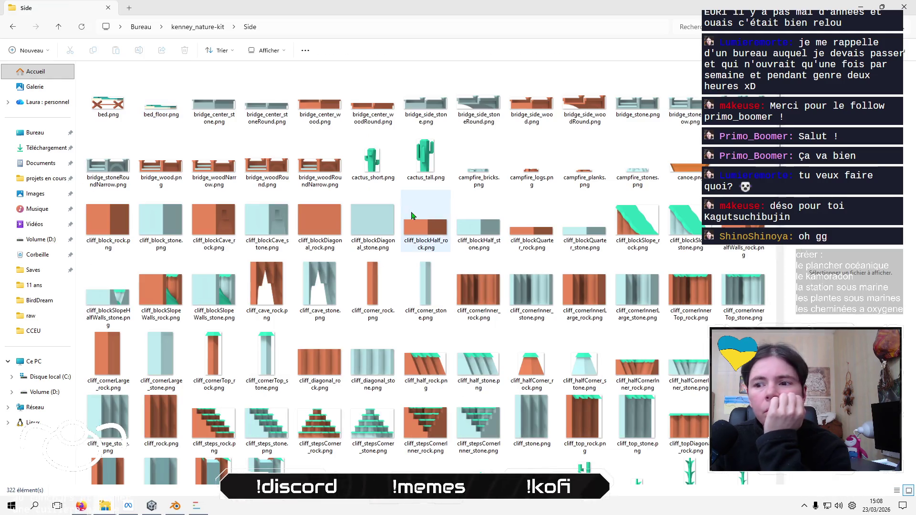
# Scroll through the Side folder's 322 PNG thumbnails of fences, flowers, rocks and trees
pyautogui.scroll(-5, 419, 217)
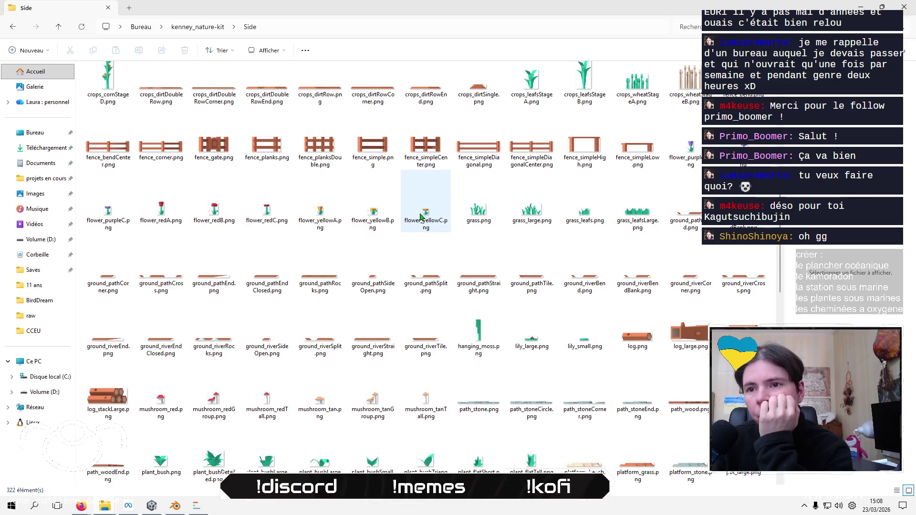
pyautogui.scroll(-8, 419, 217)
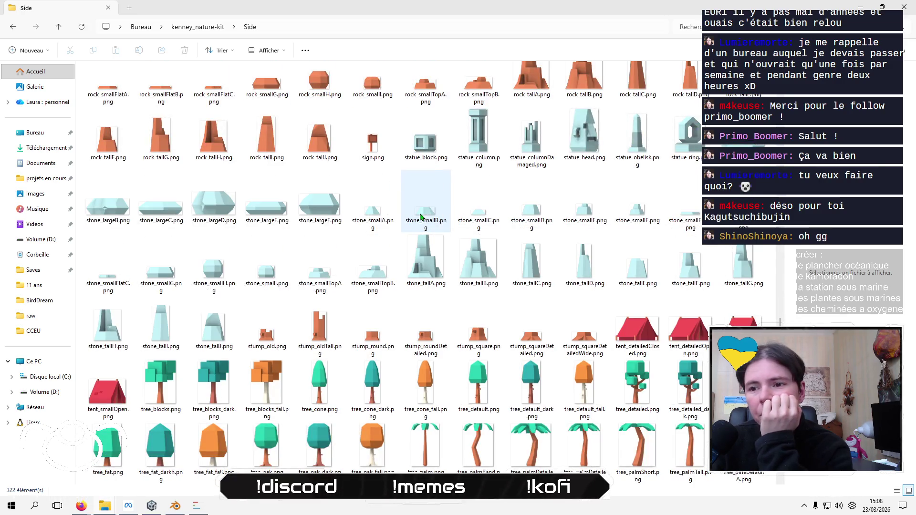
pyautogui.scroll(-3, 420, 217)
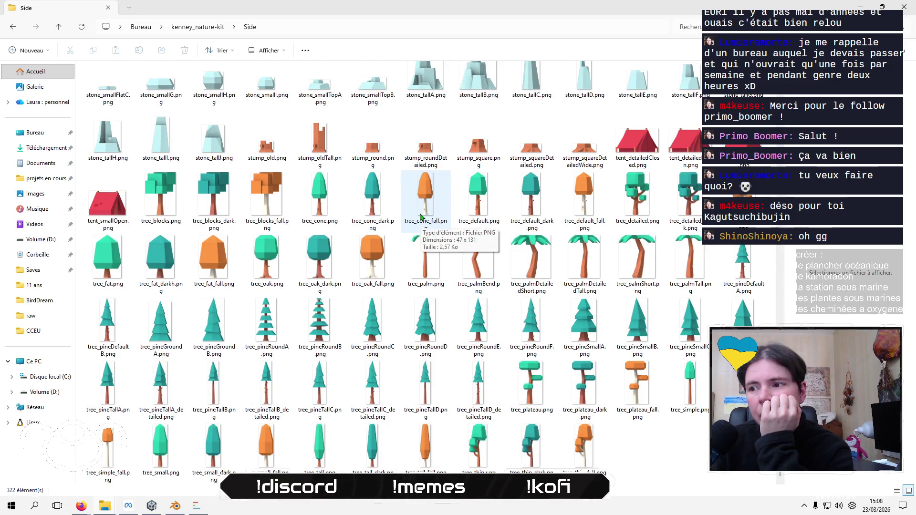
pyautogui.scroll(5, 443, 371)
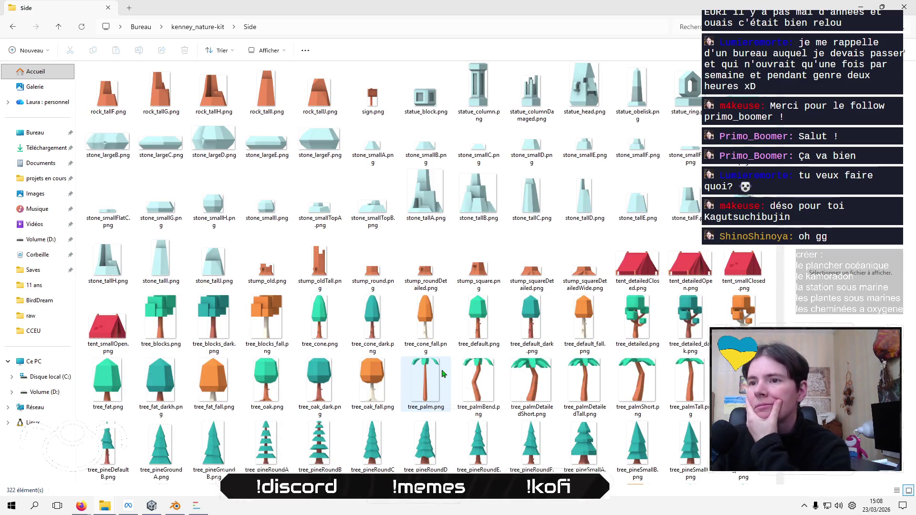
pyautogui.scroll(5, 443, 371)
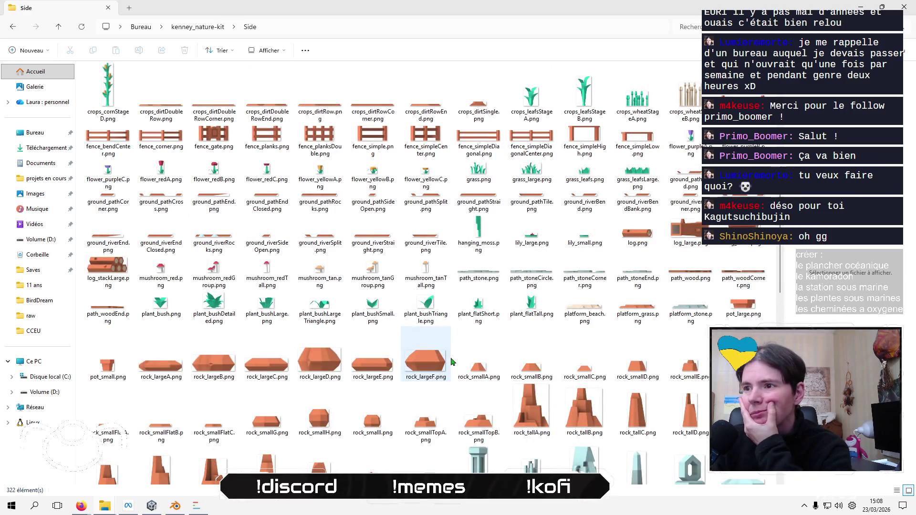
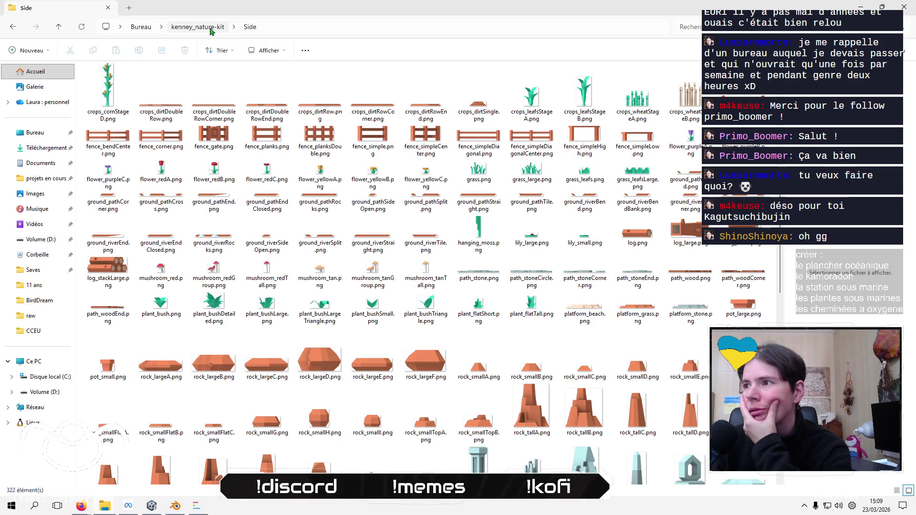
# Navigate to the kenney_nature-kit › Models › STL format folder
pyautogui.click(210, 28)
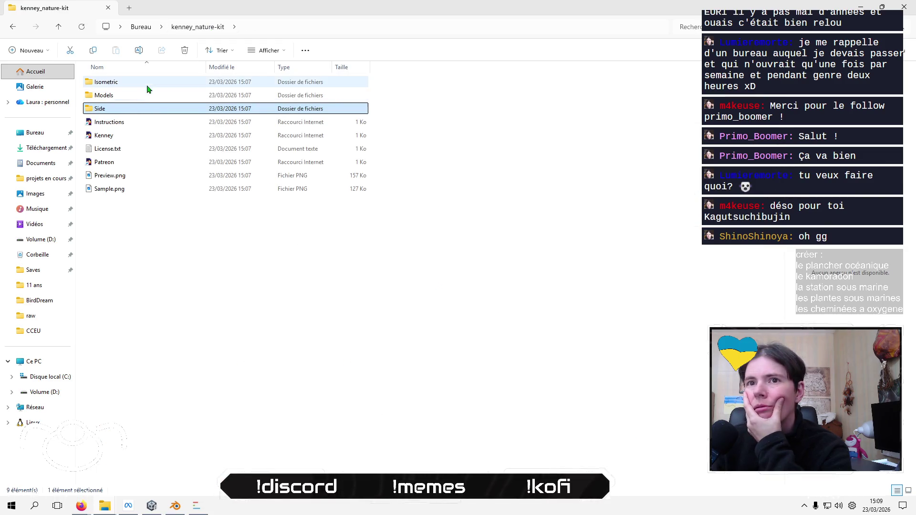
pyautogui.doubleClick(144, 98)
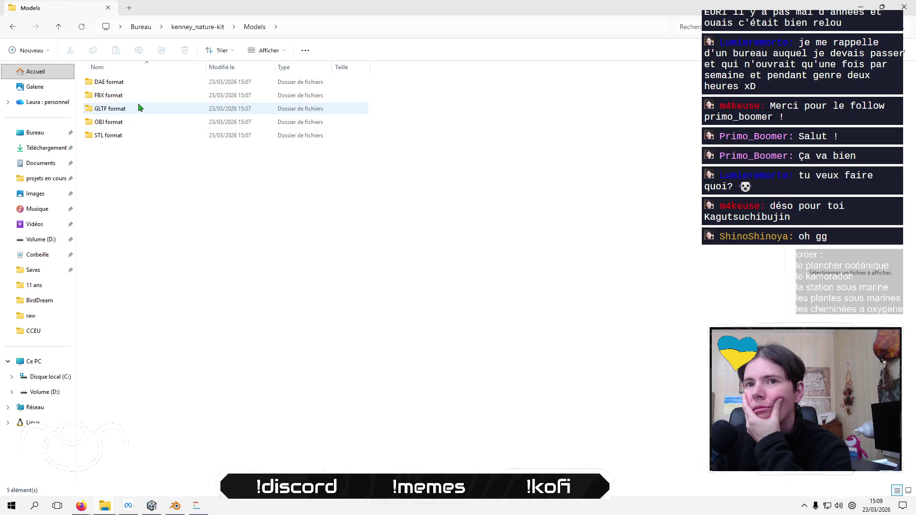
pyautogui.doubleClick(144, 98)
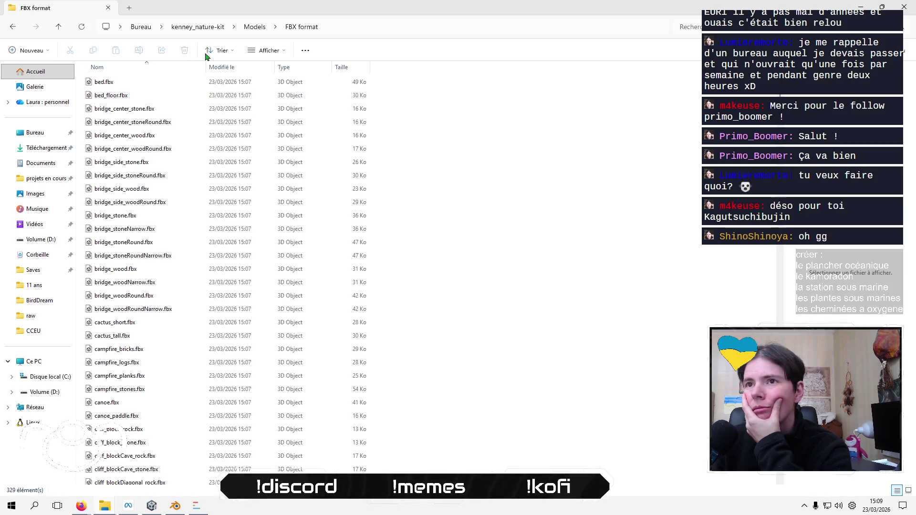
pyautogui.click(256, 31)
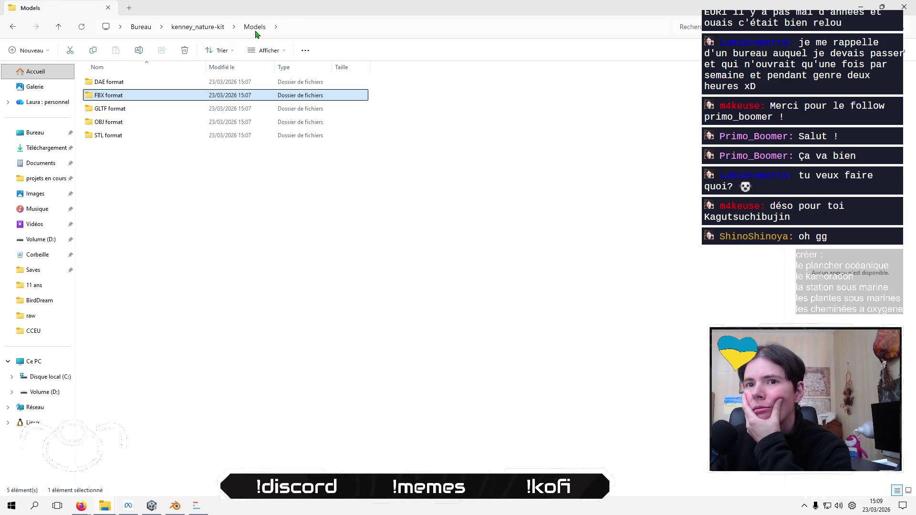
pyautogui.doubleClick(137, 135)
pyautogui.scroll(-15, 153, 204)
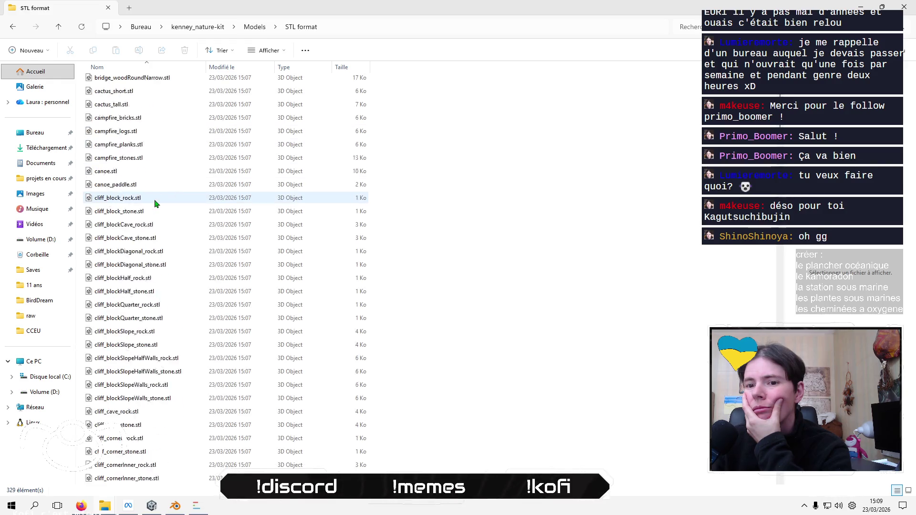
pyautogui.scroll(-10, 156, 204)
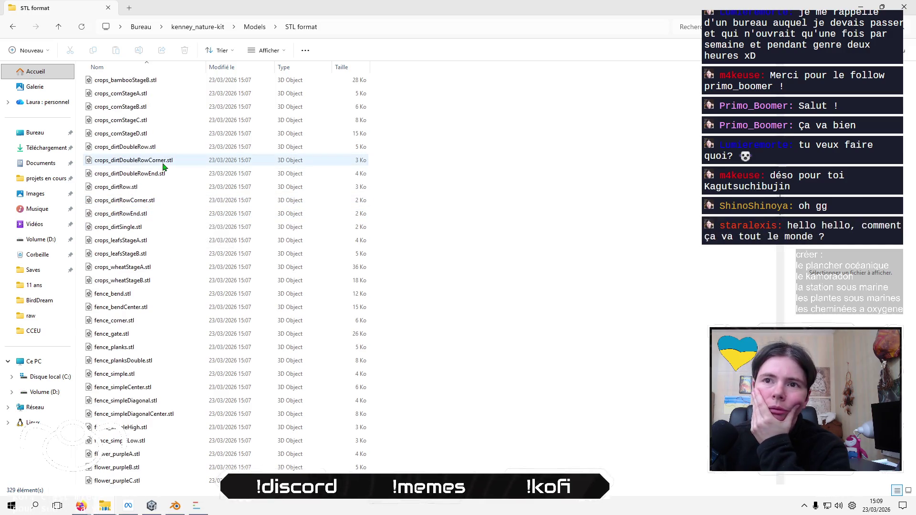
pyautogui.scroll(1, 162, 167)
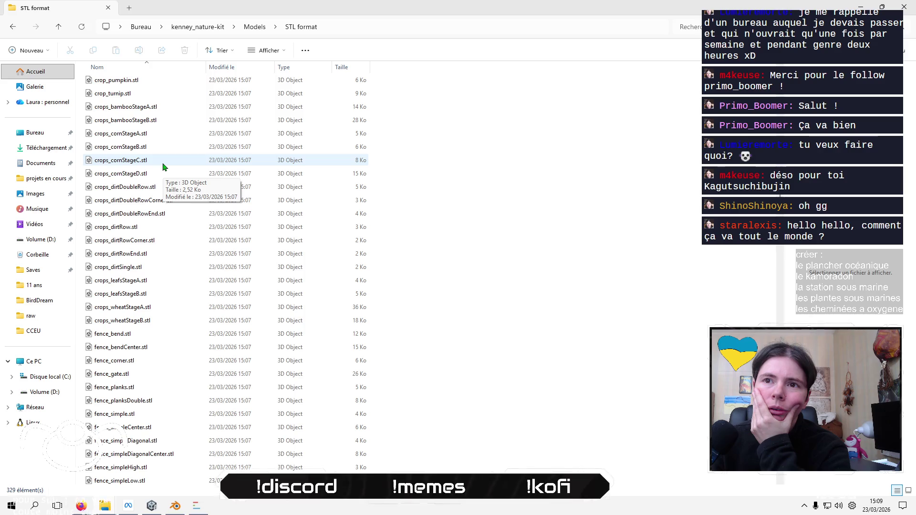
# Preview crops_wheatStageB.stl in 3D Viewer, close it, and restore the Explorer window
pyautogui.click(150, 321)
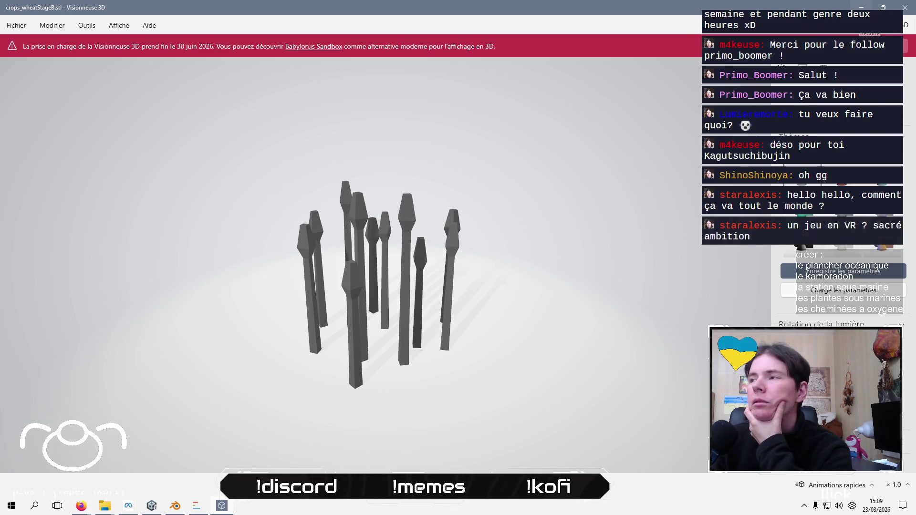
pyautogui.hotkey('alt', 'F4')
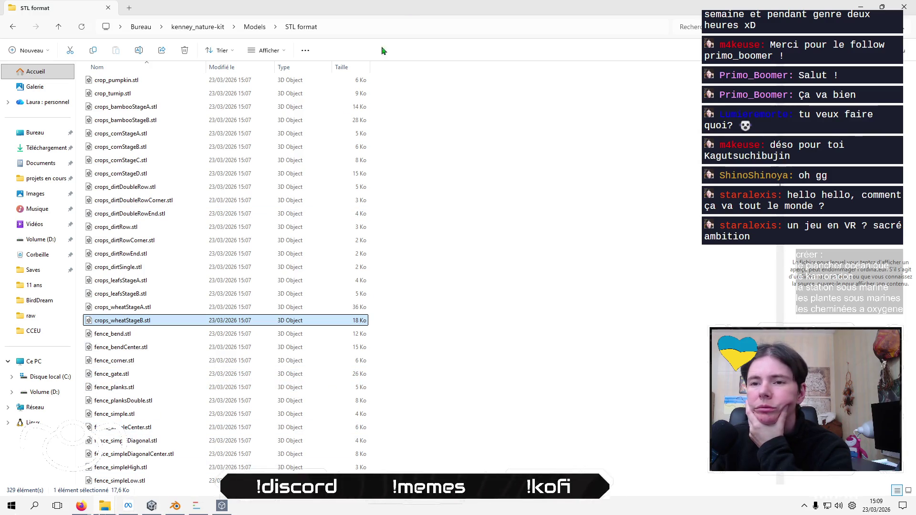
pyautogui.moveTo(452, 11)
pyautogui.mouseDown()
pyautogui.moveTo(5, 184)
pyautogui.moveTo(127, 122)
pyautogui.moveTo(204, 106)
pyautogui.mouseUp()
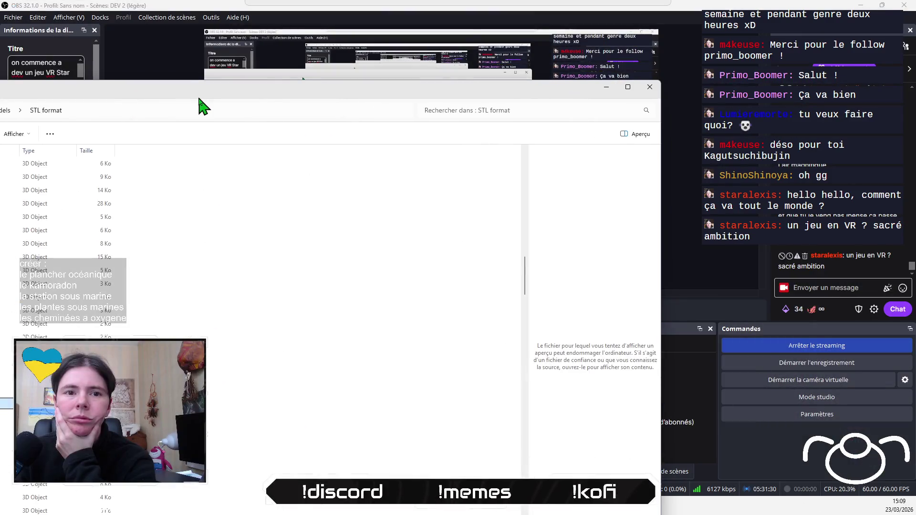
# Paste crops_wheatStageB.stl into projets en cours › Kamoradon Research Center › Ressources
pyautogui.doubleClick(282, 91)
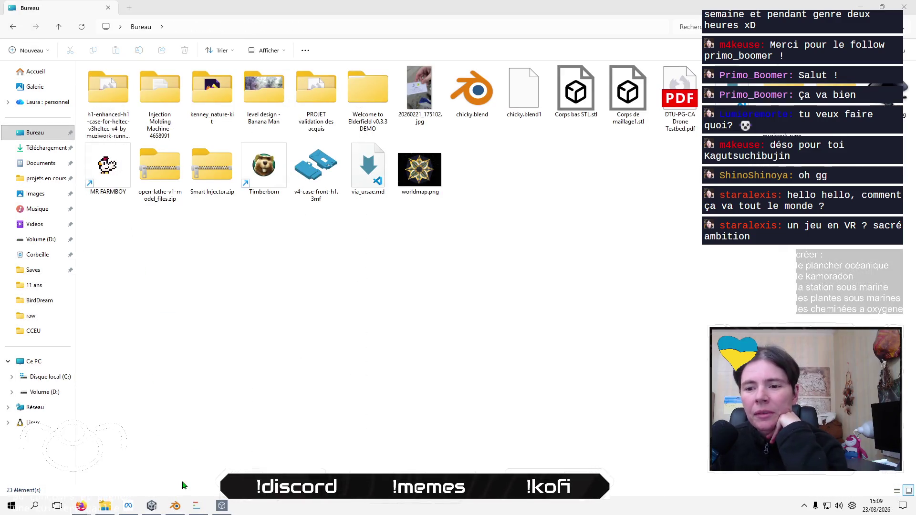
pyautogui.click(33, 183)
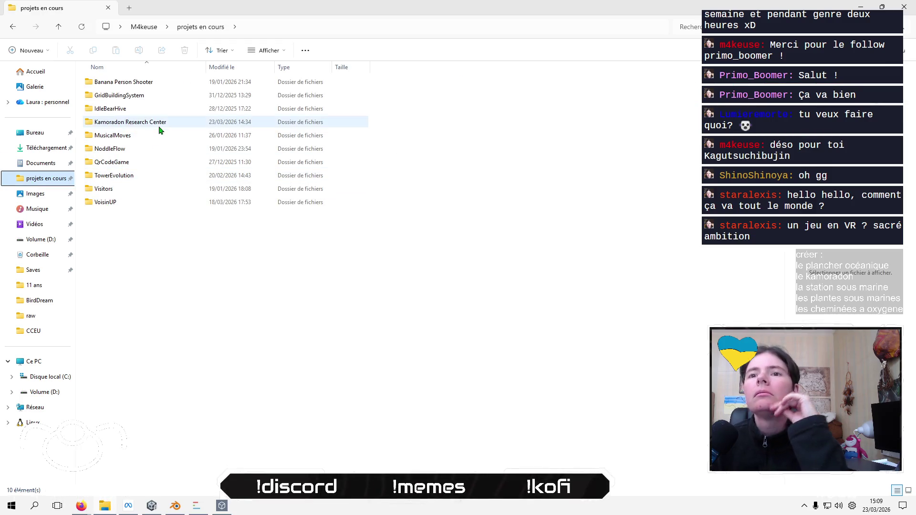
pyautogui.doubleClick(158, 122)
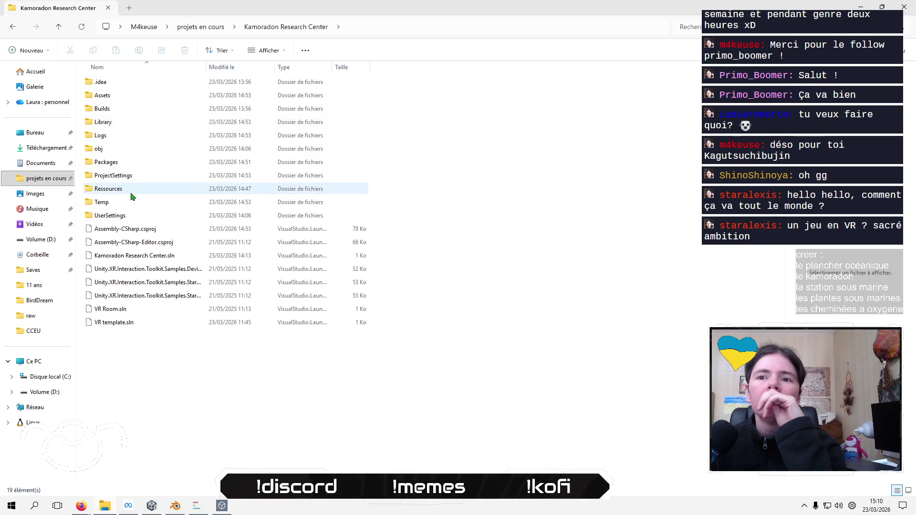
pyautogui.doubleClick(135, 189)
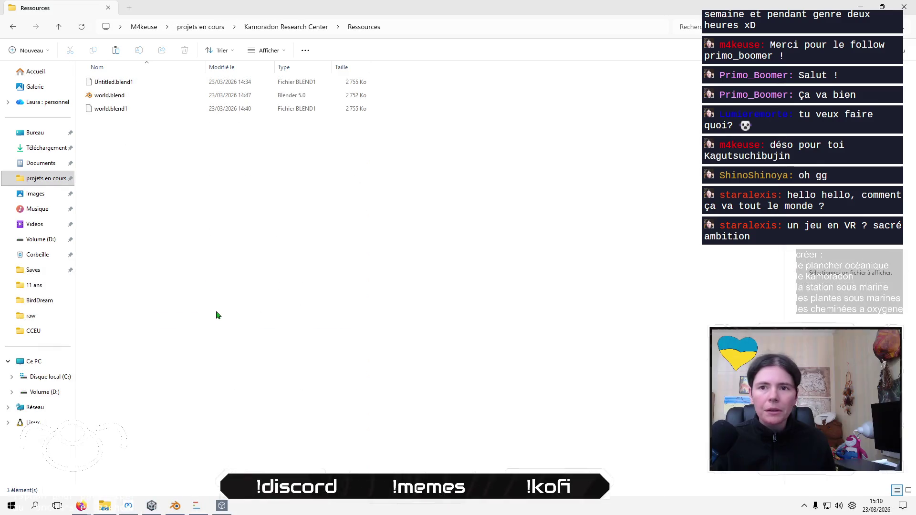
pyautogui.hotkey('ctrl', 'v')
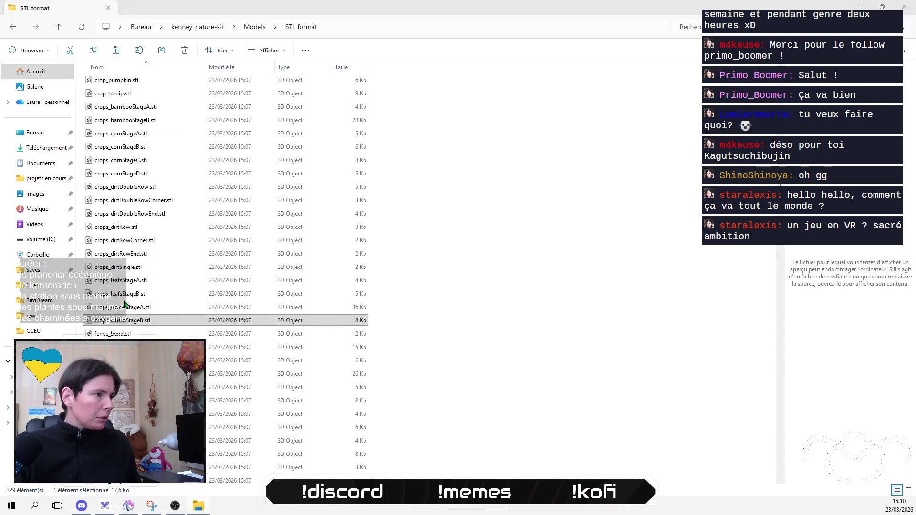
pyautogui.scroll(-10, 186, 305)
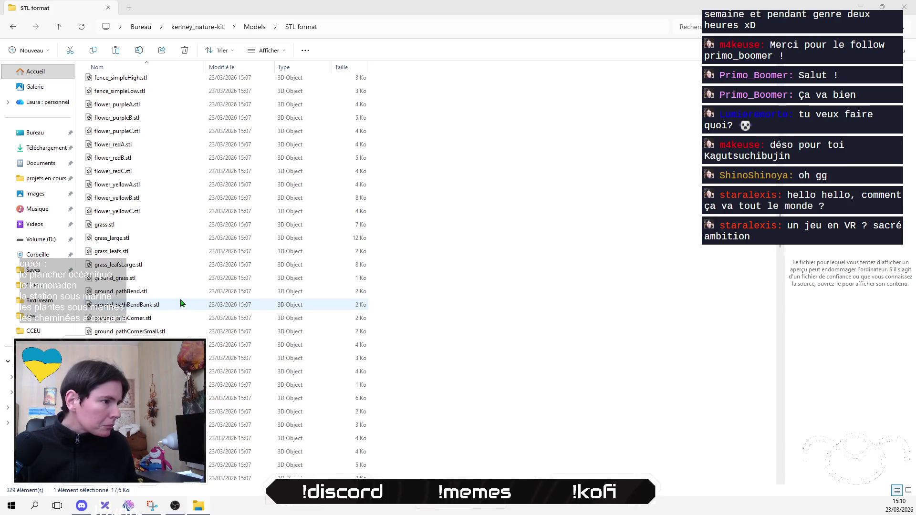
# Preview grass_large.stl and paste it into the Ressources folder
pyautogui.click(131, 240)
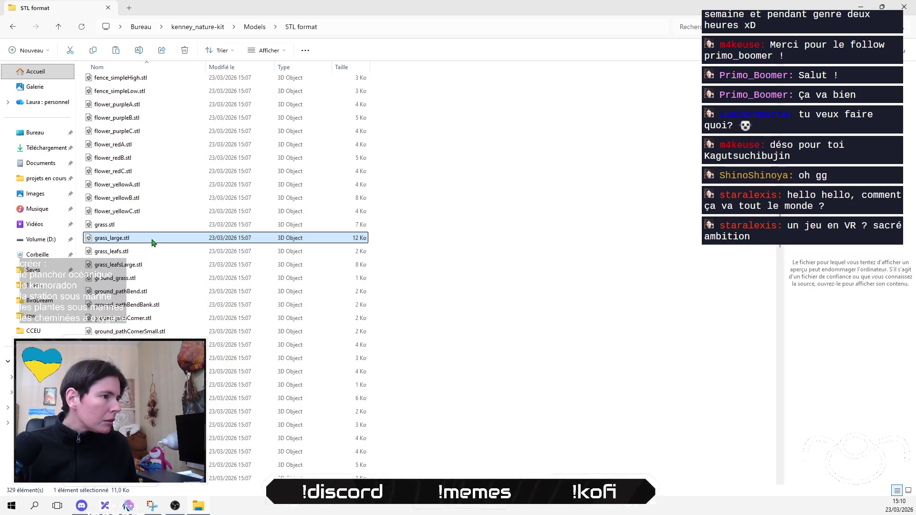
pyautogui.doubleClick(151, 238)
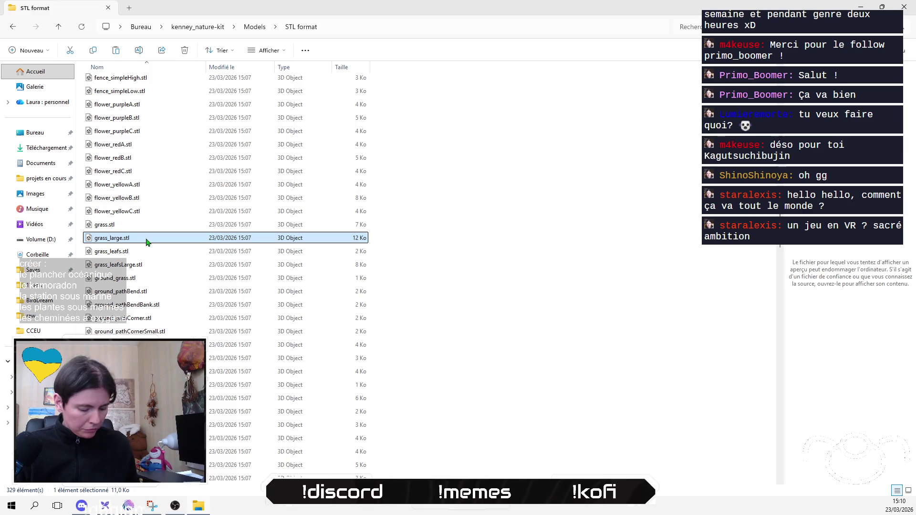
pyautogui.hotkey('ctrl', 'v')
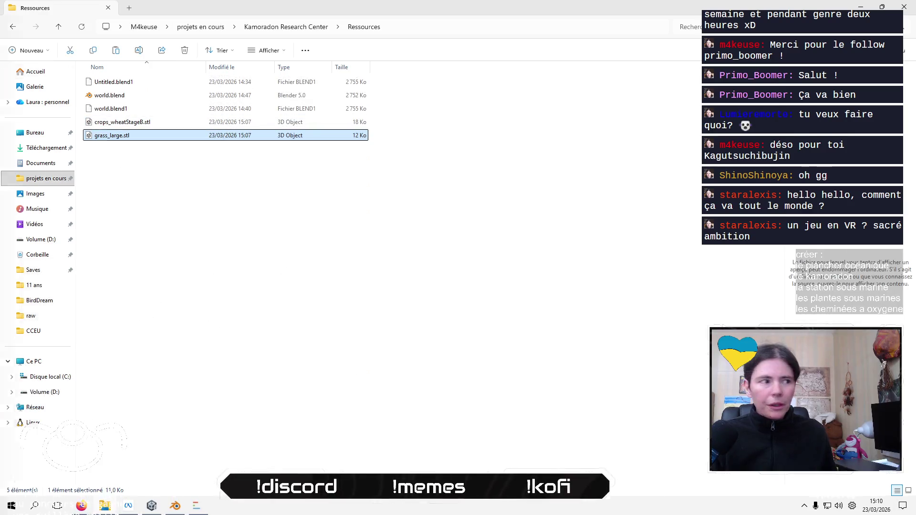
# Preview the grass_leafsLarge and grass models, reselect grass_large.stl, then return to kenney_nature-kit
pyautogui.doubleClick(137, 266)
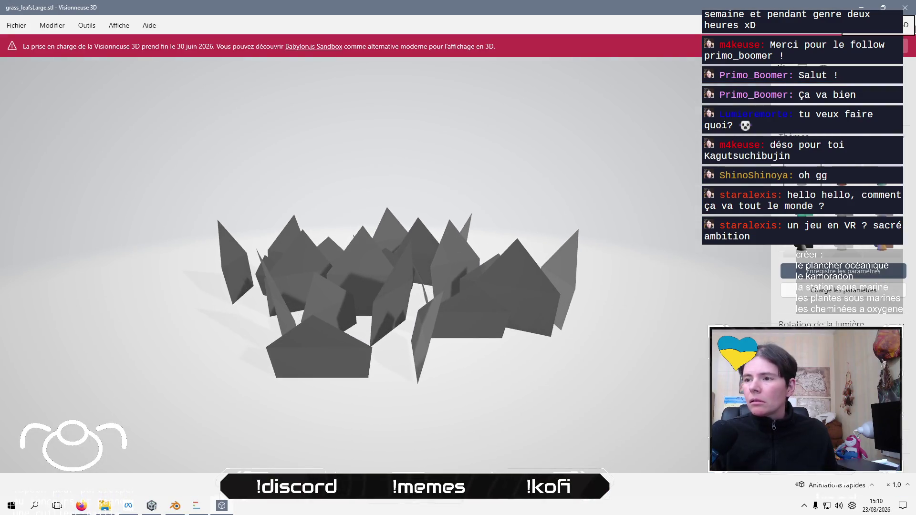
pyautogui.click(905, 8)
pyautogui.hotkey('alt', 'Tab')
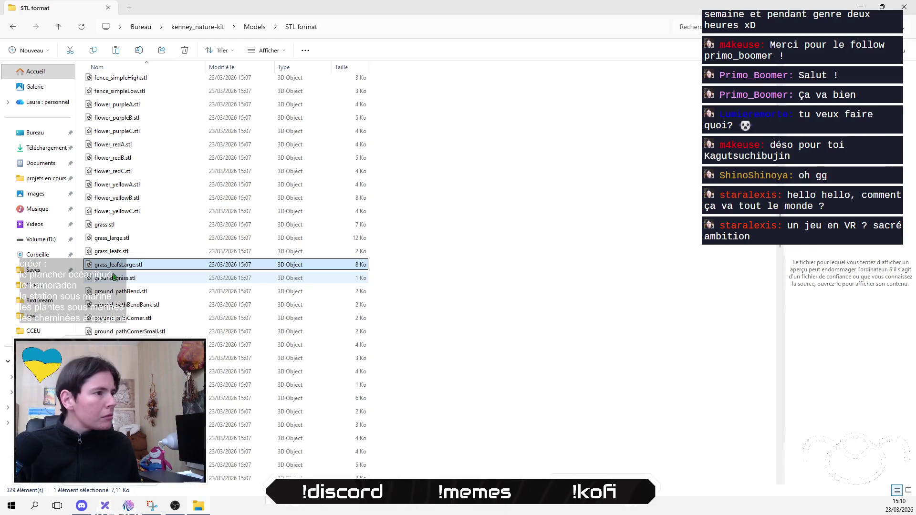
pyautogui.click(158, 229)
pyautogui.doubleClick(158, 230)
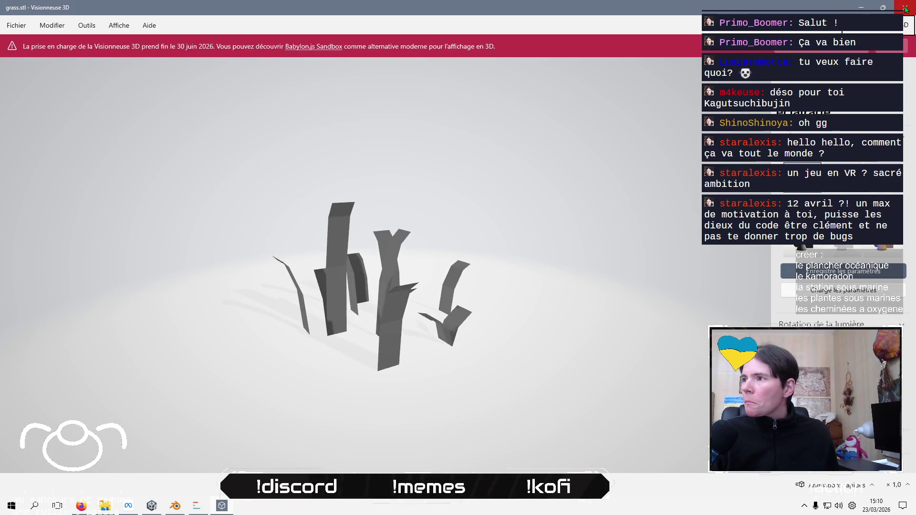
pyautogui.click(905, 8)
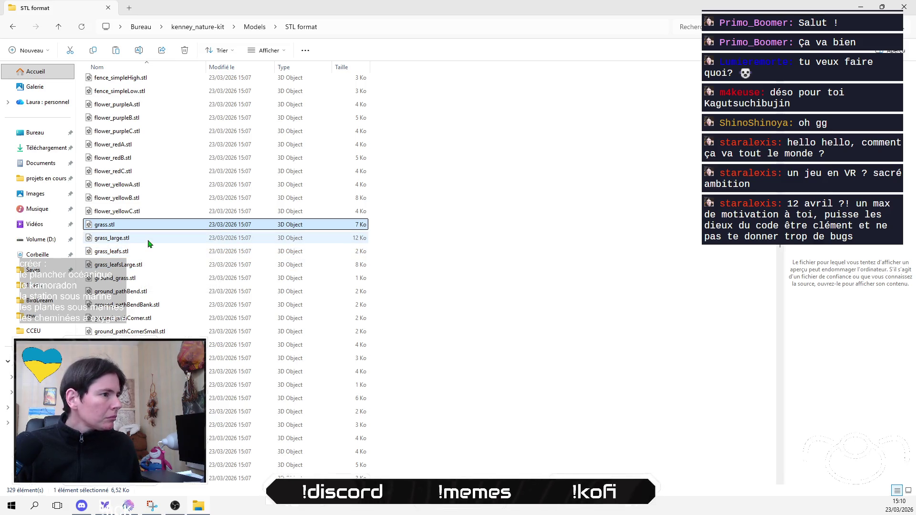
pyautogui.click(148, 244)
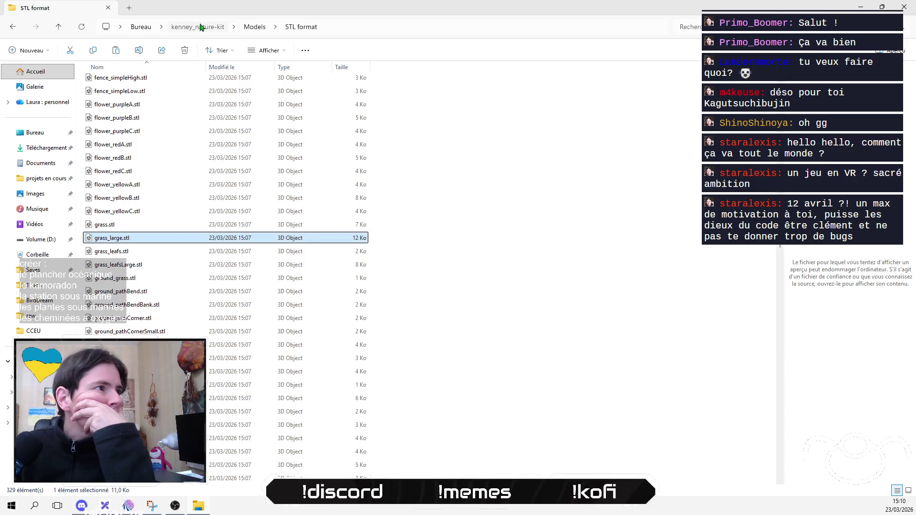
pyautogui.click(200, 26)
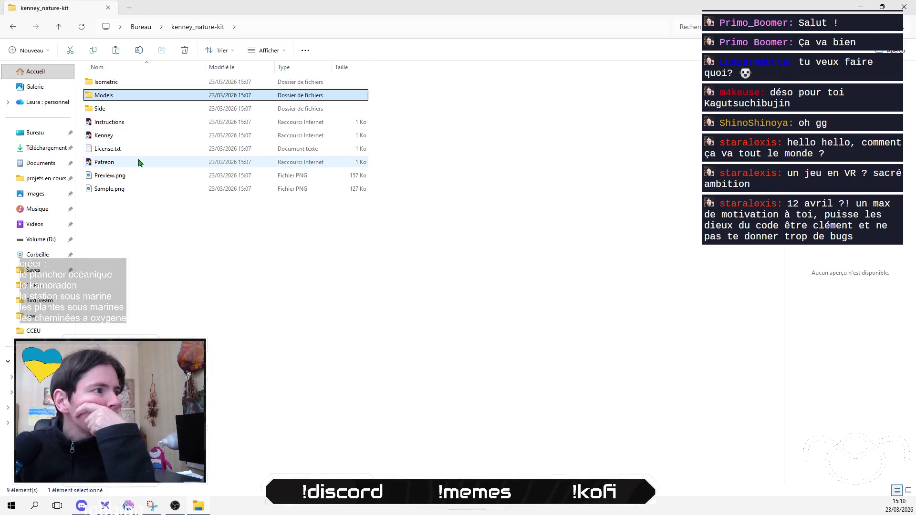
# Browse the Side sprite folder and cycle through the open windows
pyautogui.doubleClick(152, 110)
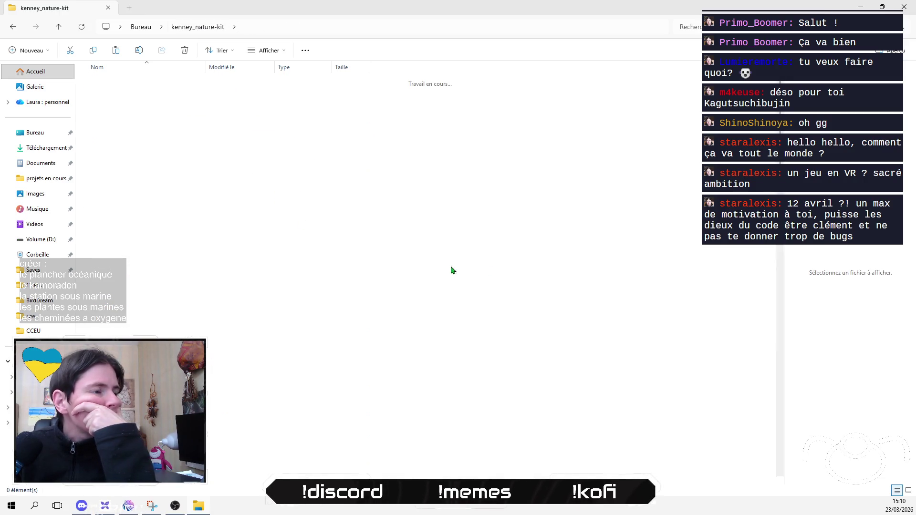
pyautogui.scroll(-10, 601, 337)
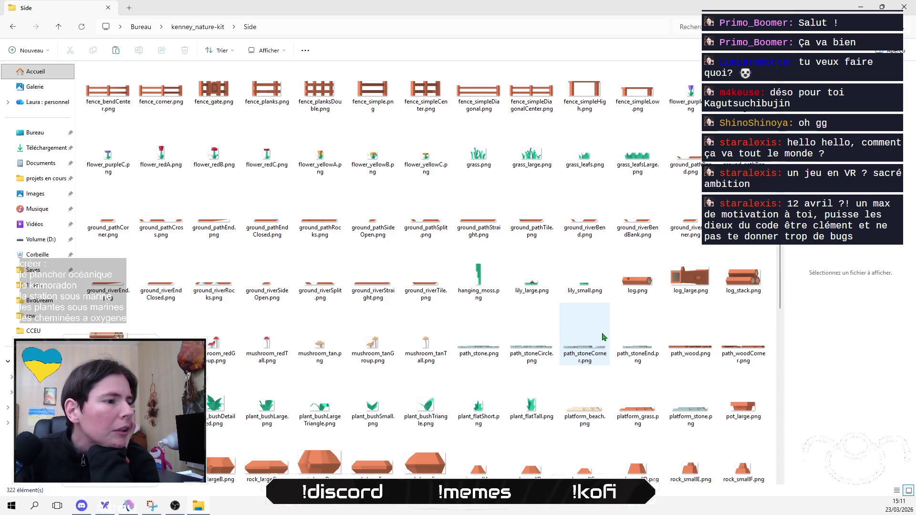
pyautogui.scroll(3, 602, 337)
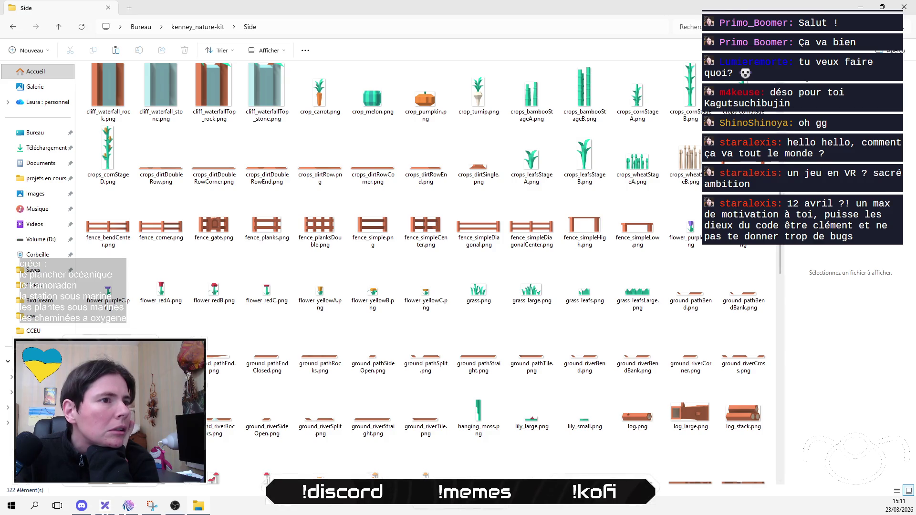
pyautogui.click(857, 12)
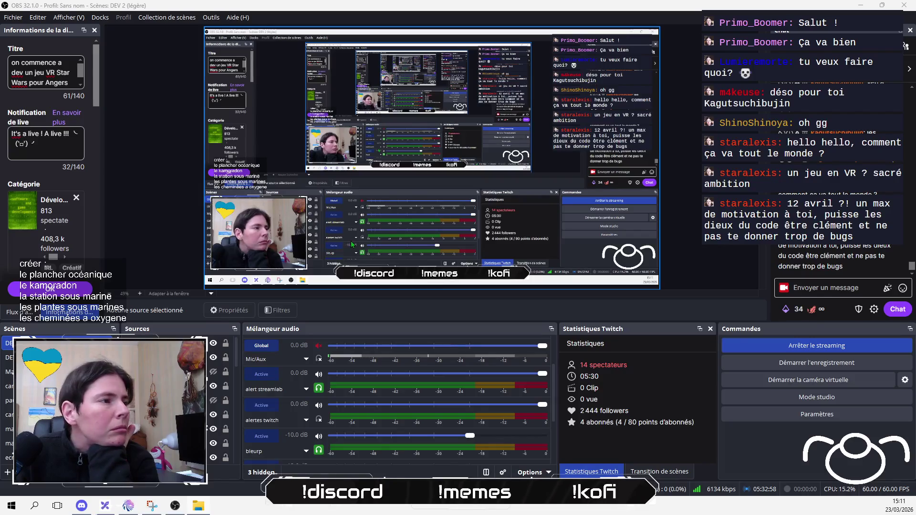
pyautogui.hotkey('alt', 'Tab')
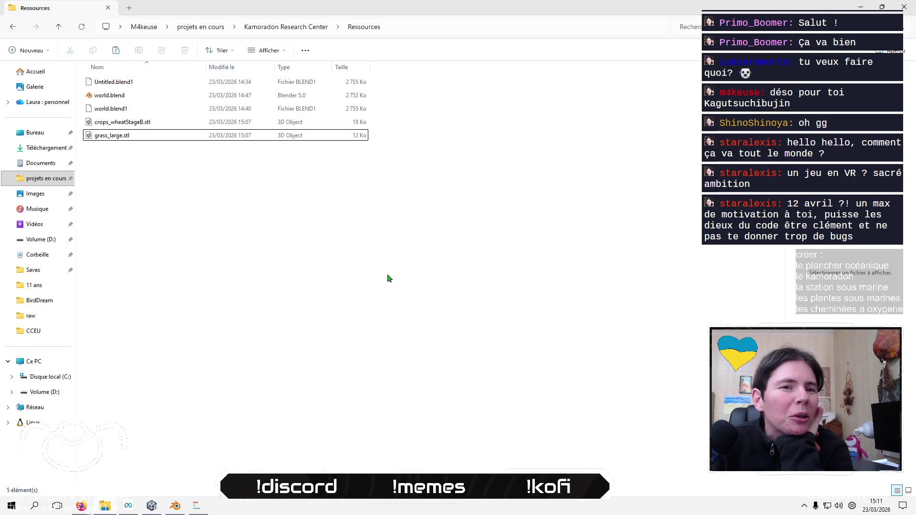
pyautogui.hotkey('alt', 'Tab')
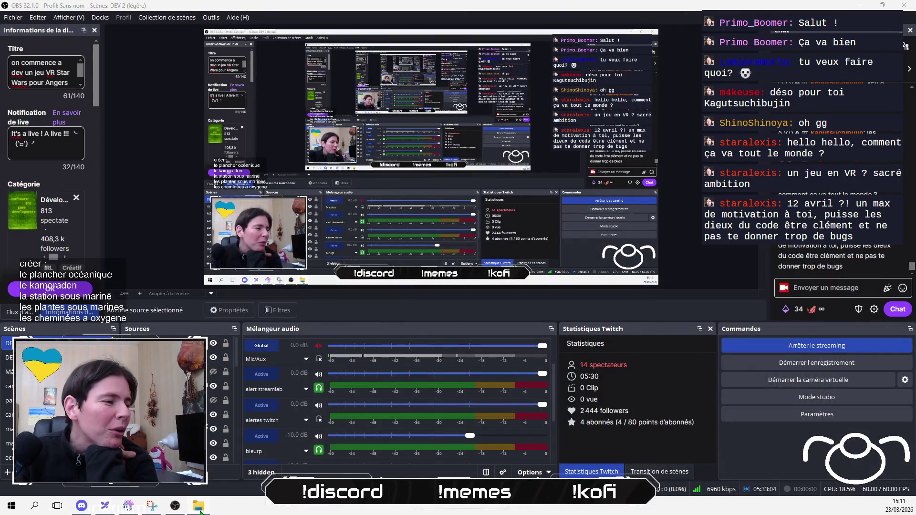
pyautogui.hotkey('alt', 'Tab')
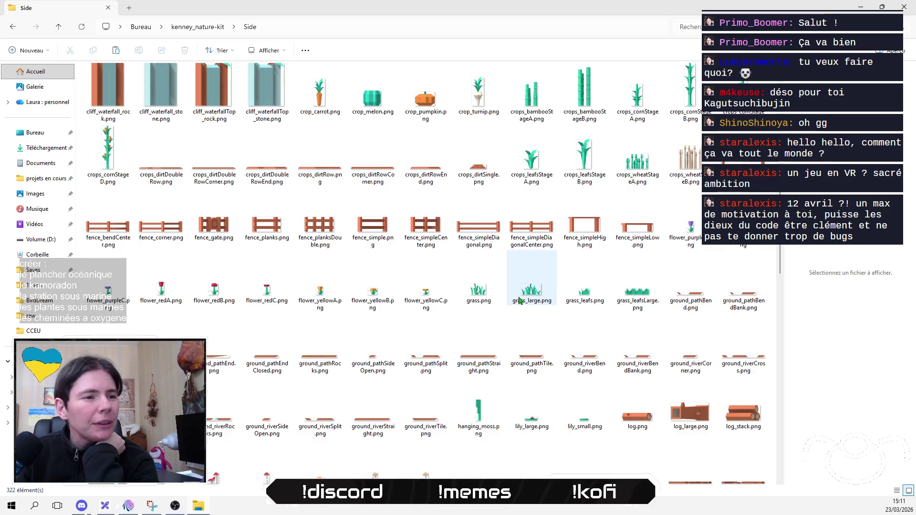
# Get grass_leafs.stl from Models › STL format into Ressources, then restore the folder window
pyautogui.click(198, 26)
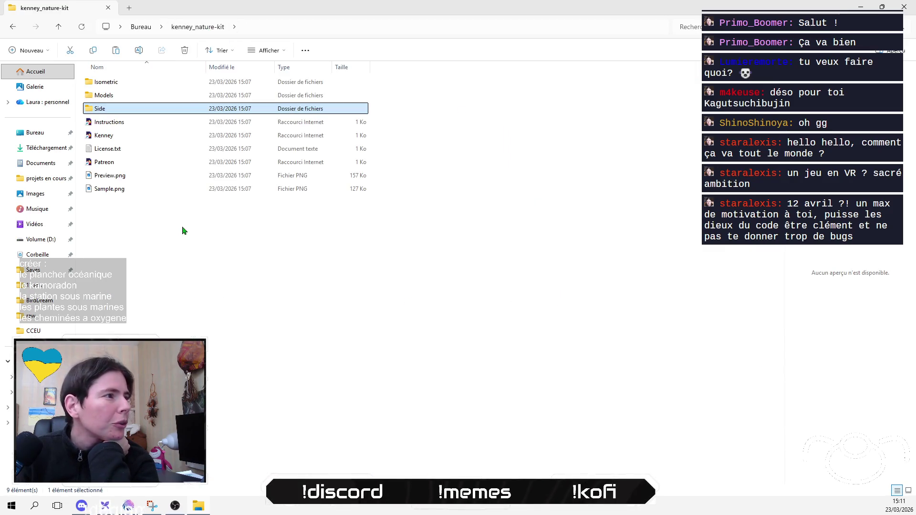
pyautogui.doubleClick(129, 95)
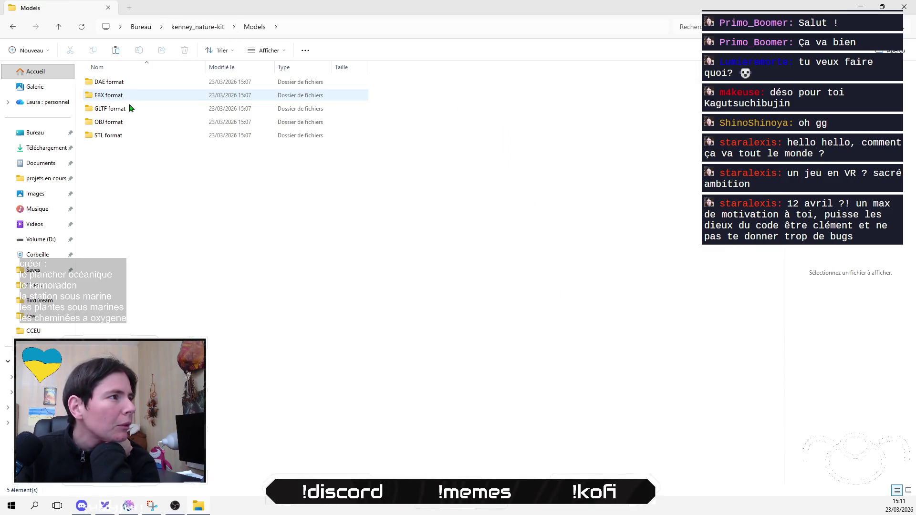
pyautogui.doubleClick(160, 136)
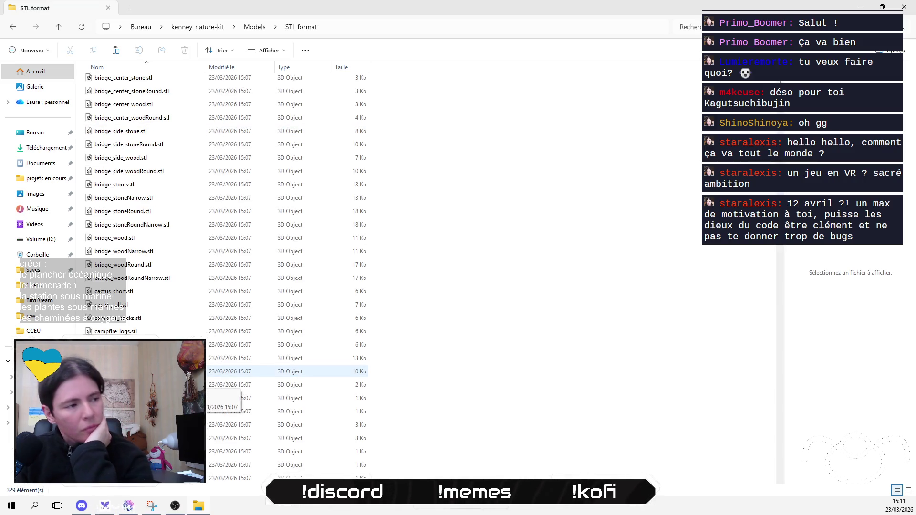
pyautogui.scroll(-20, 203, 374)
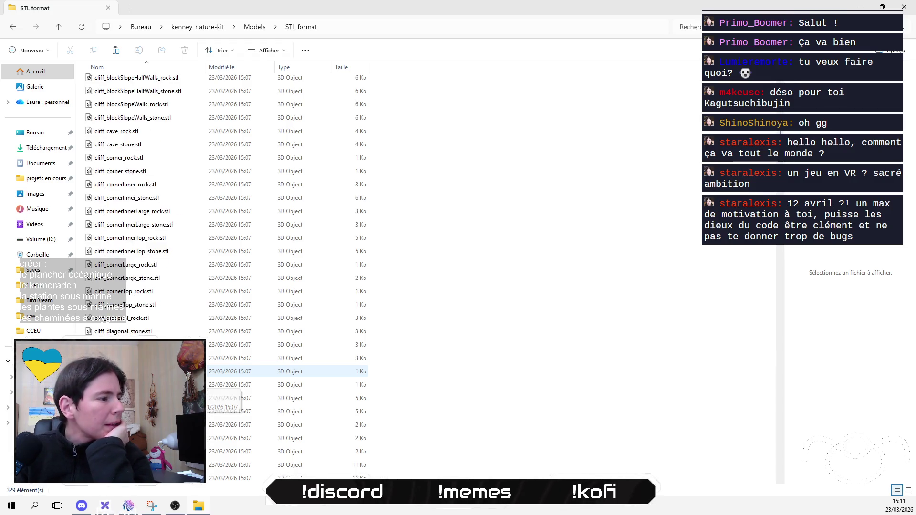
pyautogui.scroll(-9, 203, 374)
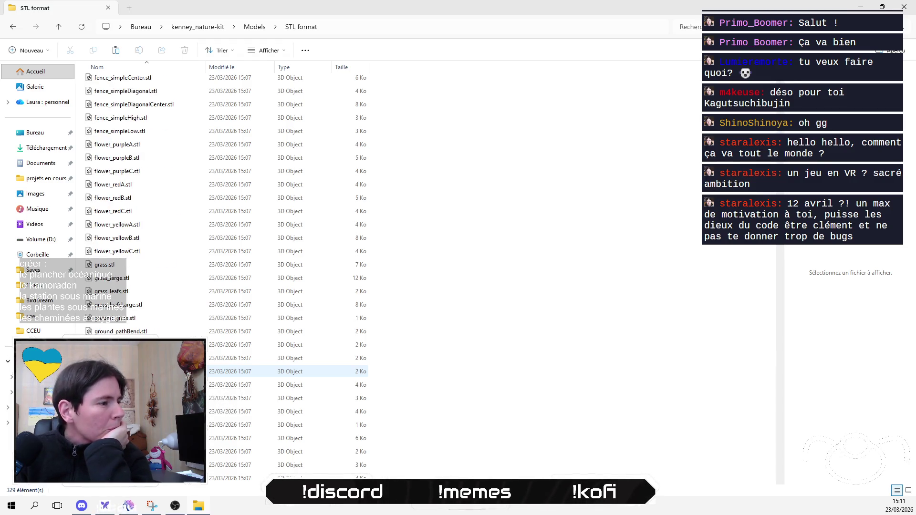
pyautogui.click(159, 308)
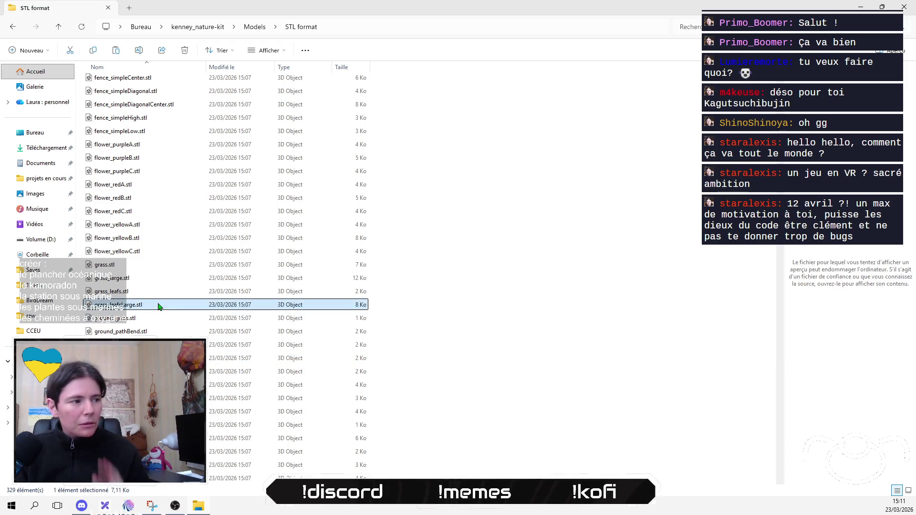
pyautogui.click(157, 293)
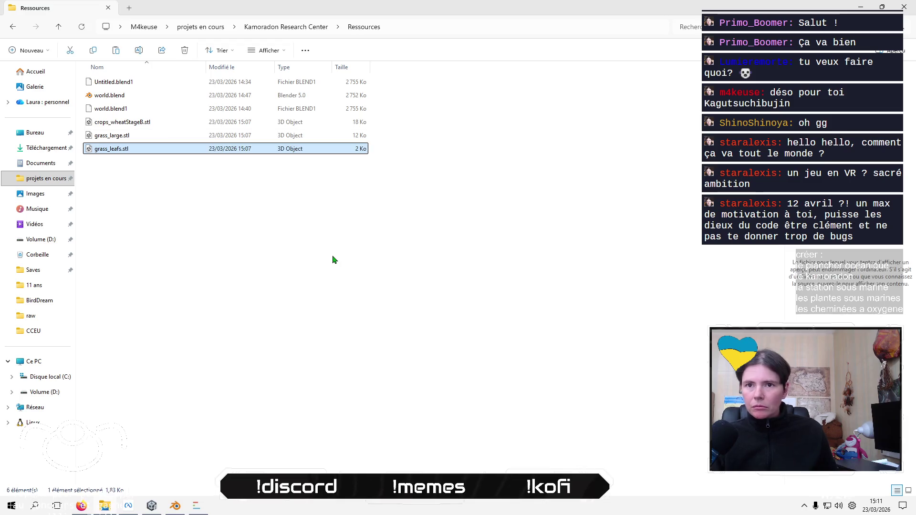
pyautogui.click(333, 259)
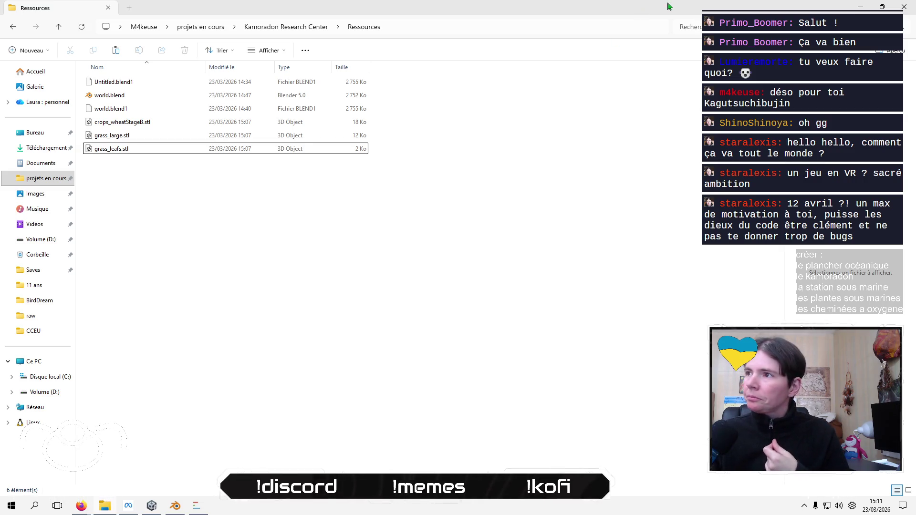
pyautogui.moveTo(665, 12)
pyautogui.mouseDown()
pyautogui.moveTo(276, 196)
pyautogui.moveTo(615, 197)
pyautogui.mouseUp()
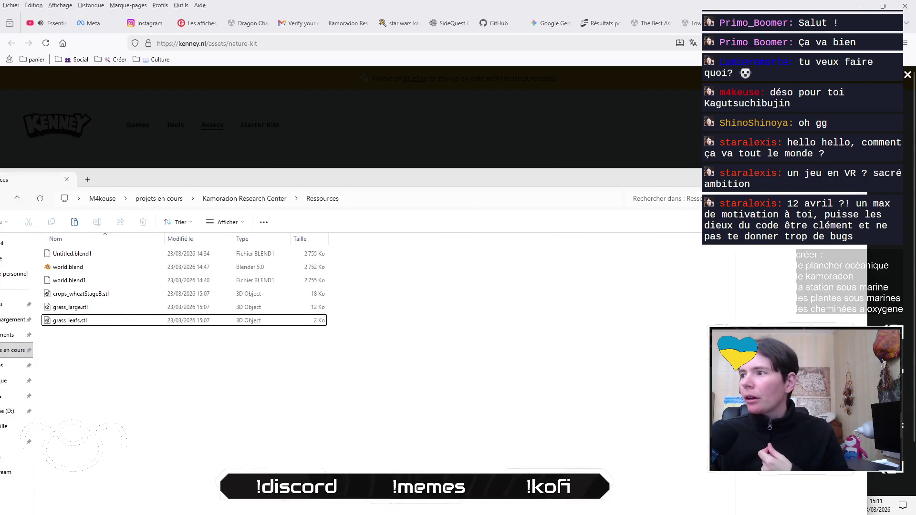
# Maximize the Ressources folder window again
pyautogui.doubleClick(275, 184)
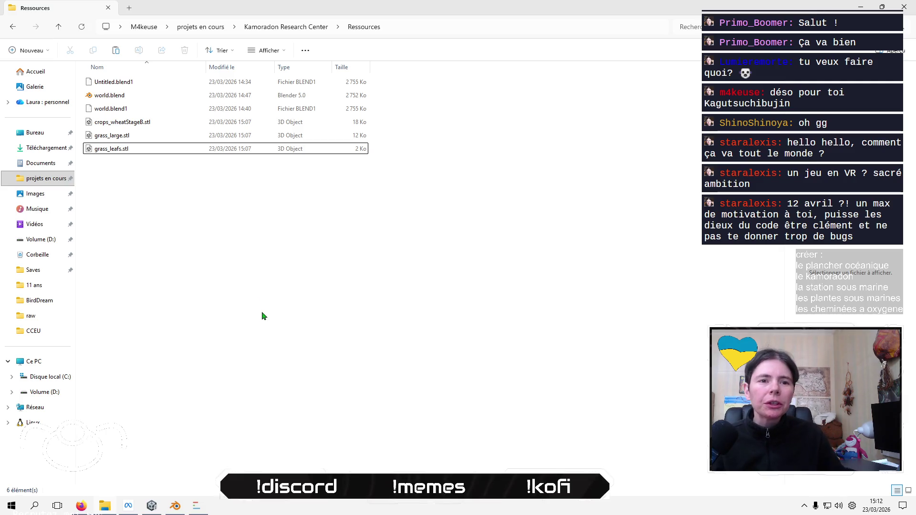
# Switch to Blender showing the world.blend project
pyautogui.click(175, 506)
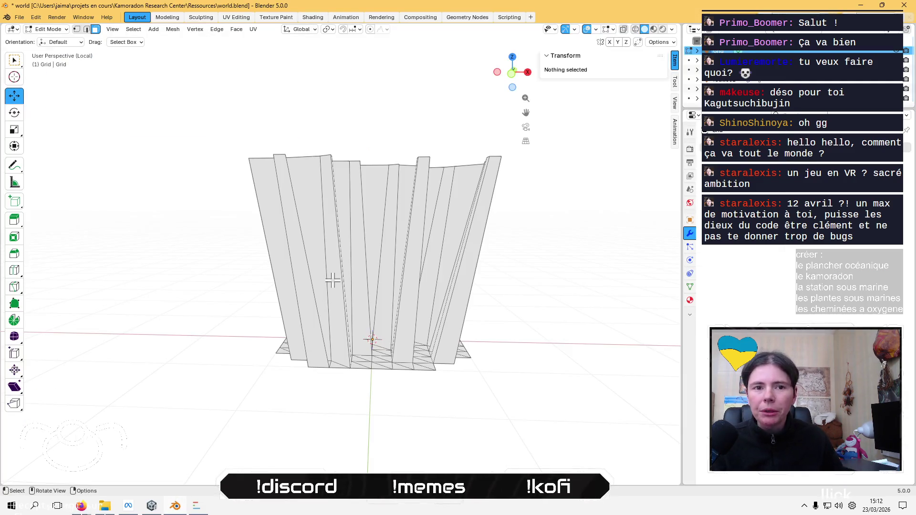
# Exit local view, return to Object Mode and delete the old Grid mesh
pyautogui.moveTo(332, 280); pyautogui.dragTo(328, 312, button='middle')
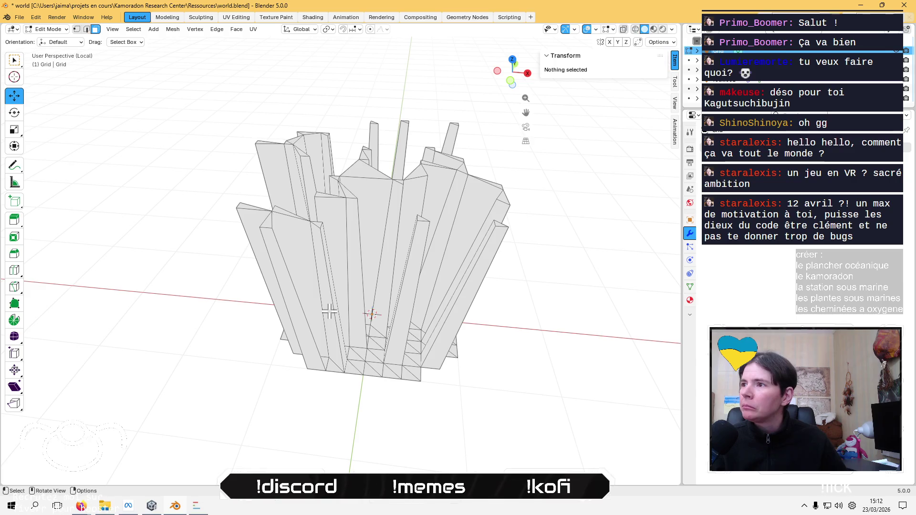
pyautogui.press('KP_Divide')
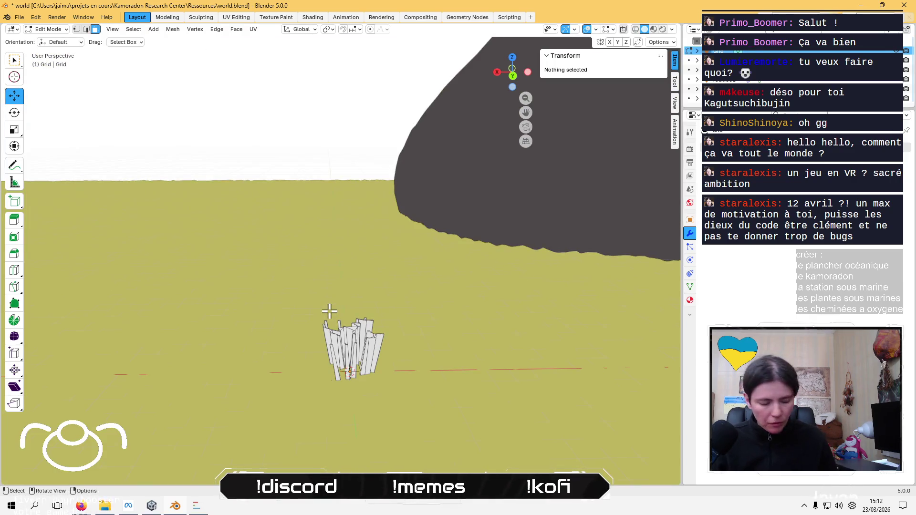
pyautogui.press('Tab')
pyautogui.press('Delete')
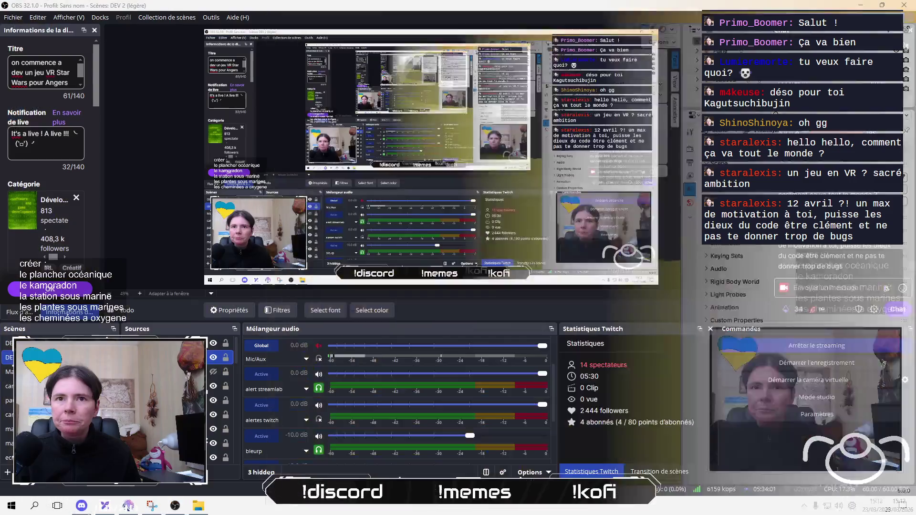
# Import grass_leafs.stl, grass_large.stl and crops_wheatStageB.stl through File › Import › STL
pyautogui.click(19, 16)
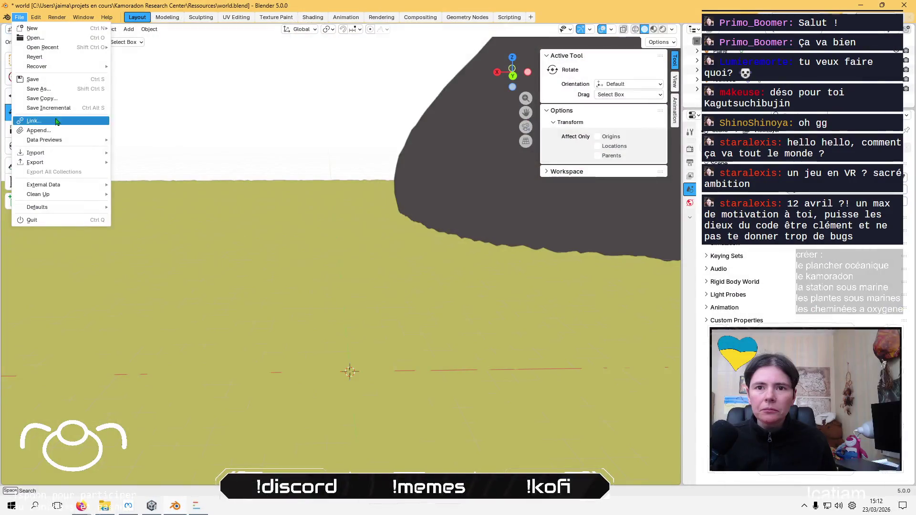
pyautogui.moveTo(73, 156)
pyautogui.click(173, 201)
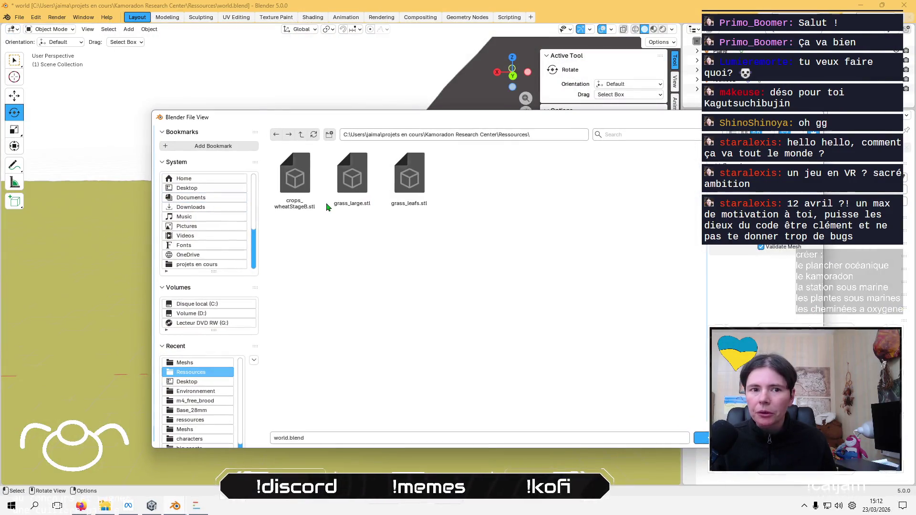
pyautogui.click(427, 203)
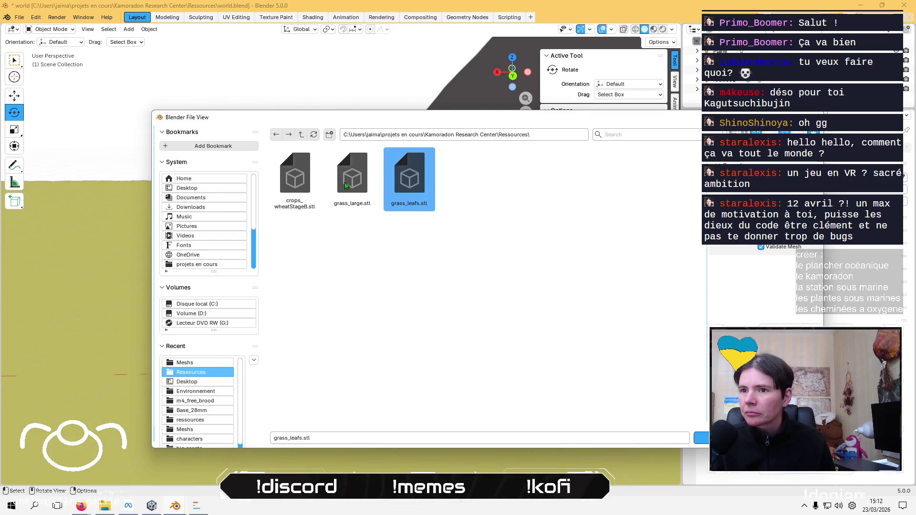
pyautogui.keyDown('ctrl'); pyautogui.click(352, 182); pyautogui.keyUp('ctrl')
pyautogui.keyDown('ctrl'); pyautogui.click(295, 182); pyautogui.keyUp('ctrl')
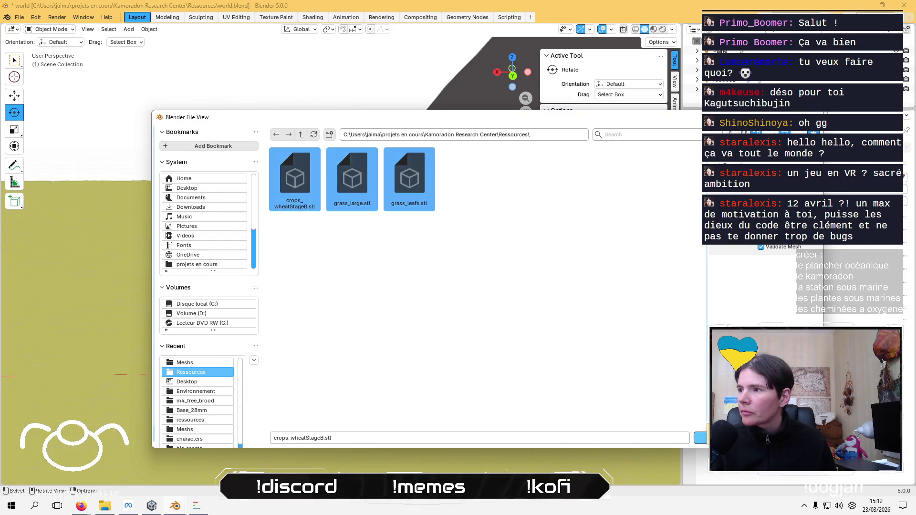
pyautogui.click(703, 438)
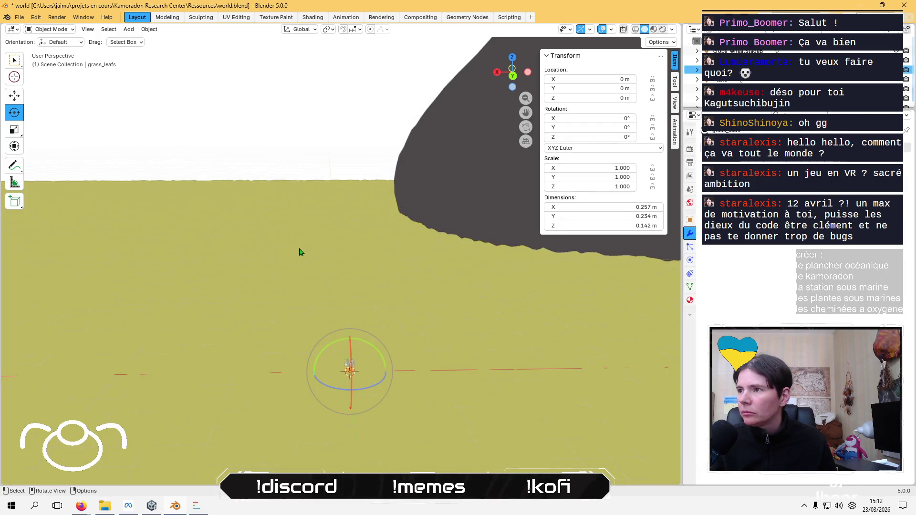
pyautogui.moveTo(292, 231)
pyautogui.mouseDown(button='middle')
pyautogui.moveTo(286, 188)
pyautogui.moveTo(311, 292)
pyautogui.moveTo(297, 147)
pyautogui.moveTo(324, 246)
pyautogui.mouseUp(button='middle')
pyautogui.moveTo(357, 287)
pyautogui.mouseDown(button='middle')
pyautogui.moveTo(339, 299)
pyautogui.moveTo(354, 119)
pyautogui.moveTo(326, 231)
pyautogui.moveTo(334, 181)
pyautogui.mouseUp(button='middle')
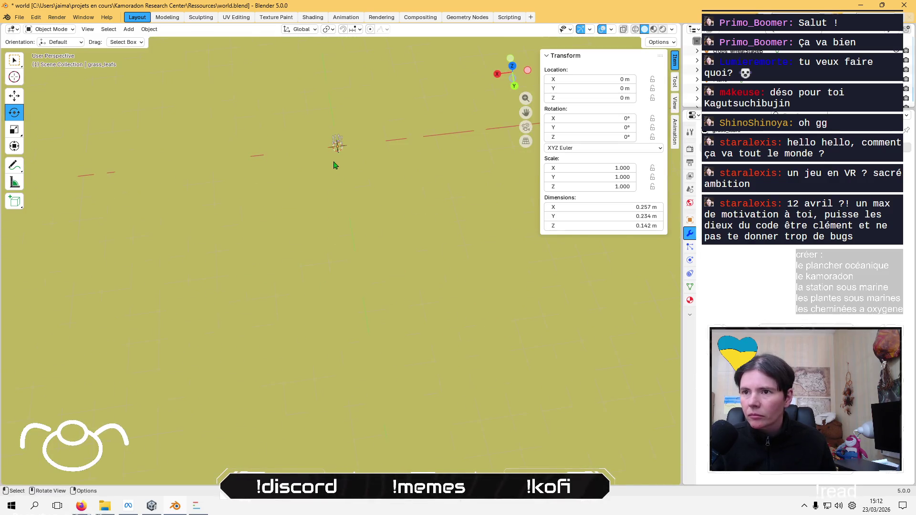
pyautogui.moveTo(766, 112)
pyautogui.mouseDown()
pyautogui.moveTo(767, 286)
pyautogui.moveTo(771, 264)
pyautogui.moveTo(768, 273)
pyautogui.mouseUp()
pyautogui.click(337, 143)
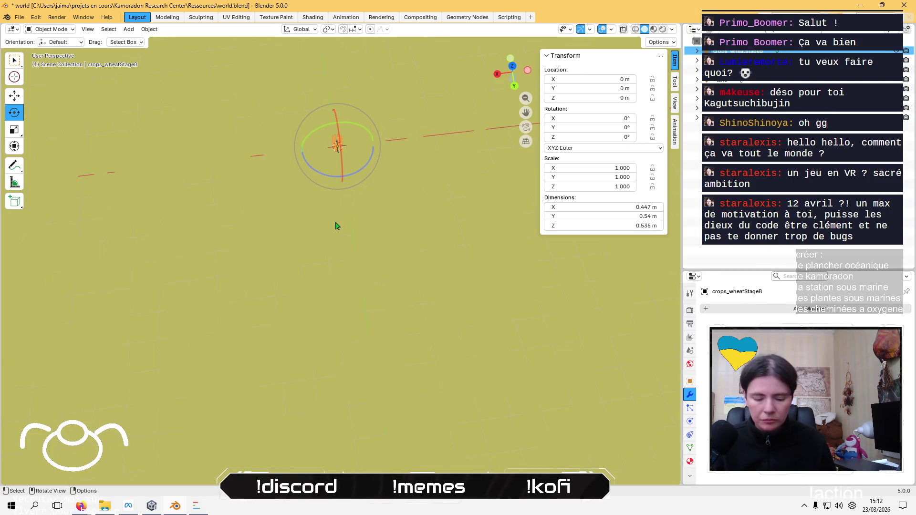
pyautogui.moveTo(337, 225)
pyautogui.mouseDown(button='middle')
pyautogui.moveTo(317, 198)
pyautogui.moveTo(348, 153)
pyautogui.moveTo(357, 162)
pyautogui.moveTo(224, 168)
pyautogui.moveTo(287, 157)
pyautogui.moveTo(302, 164)
pyautogui.moveTo(296, 178)
pyautogui.moveTo(297, 169)
pyautogui.mouseUp(button='middle')
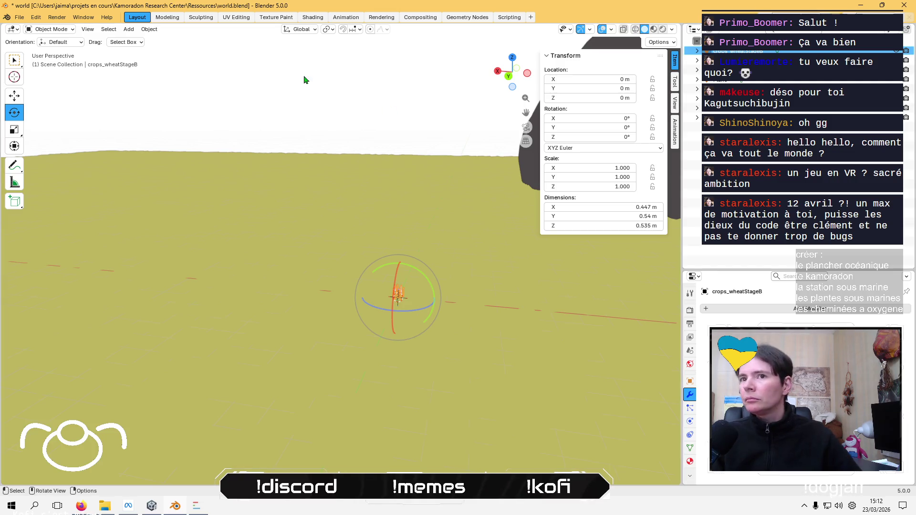
# Add a camera to the scene at the origin
pyautogui.click(129, 29)
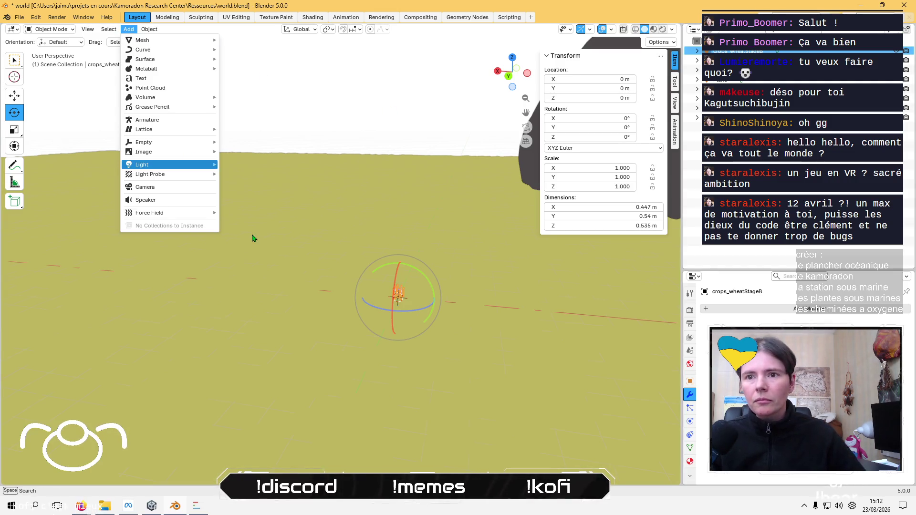
pyautogui.click(188, 187)
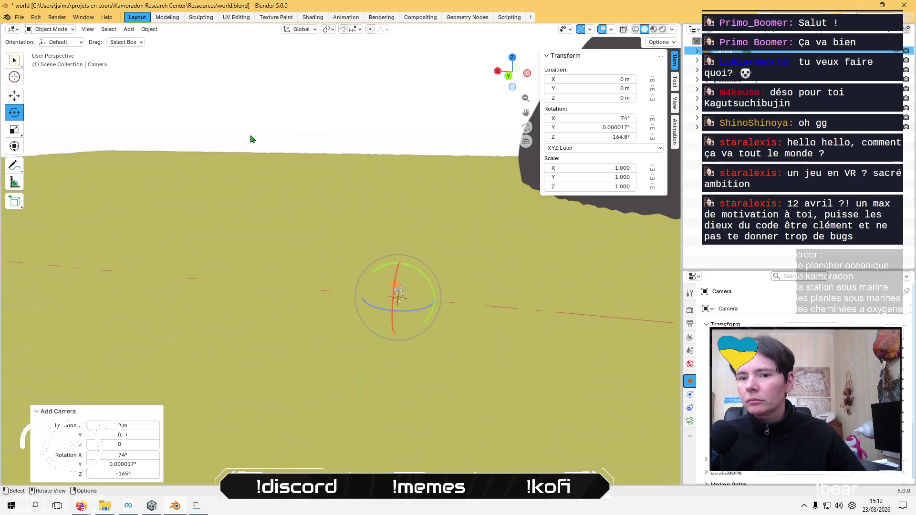
pyautogui.moveTo(250, 139); pyautogui.dragTo(400, 154, button='middle')
pyautogui.press('KP_7')
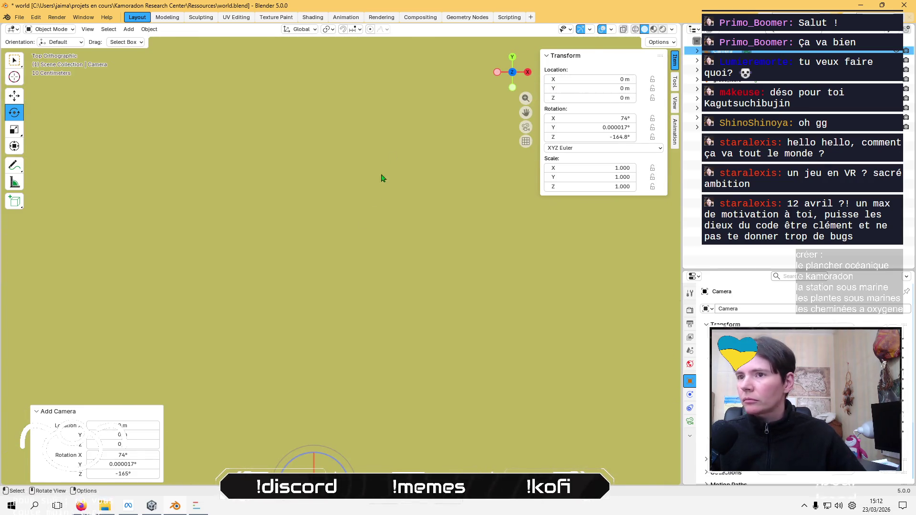
pyautogui.scroll(-8, 363, 255)
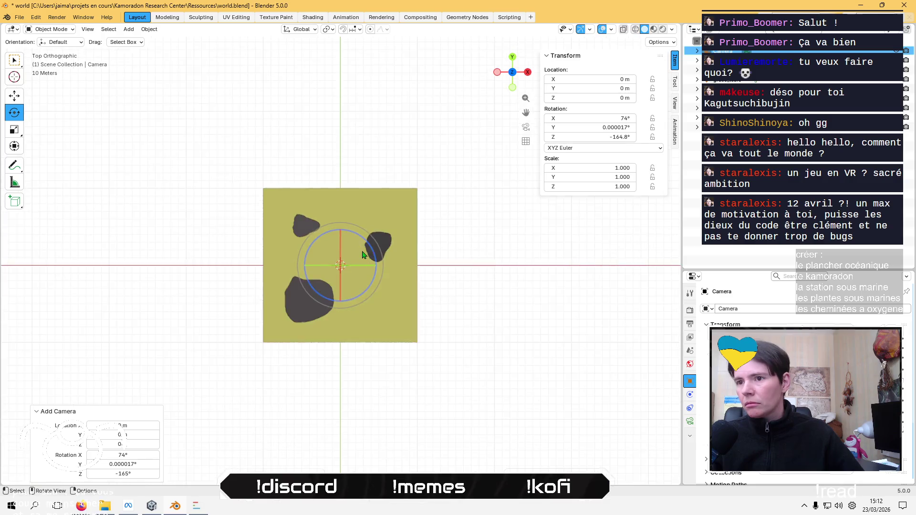
pyautogui.scroll(3, 353, 262)
pyautogui.moveTo(349, 264)
pyautogui.mouseDown(button='middle')
pyautogui.moveTo(331, 286)
pyautogui.moveTo(245, 184)
pyautogui.mouseUp(button='middle')
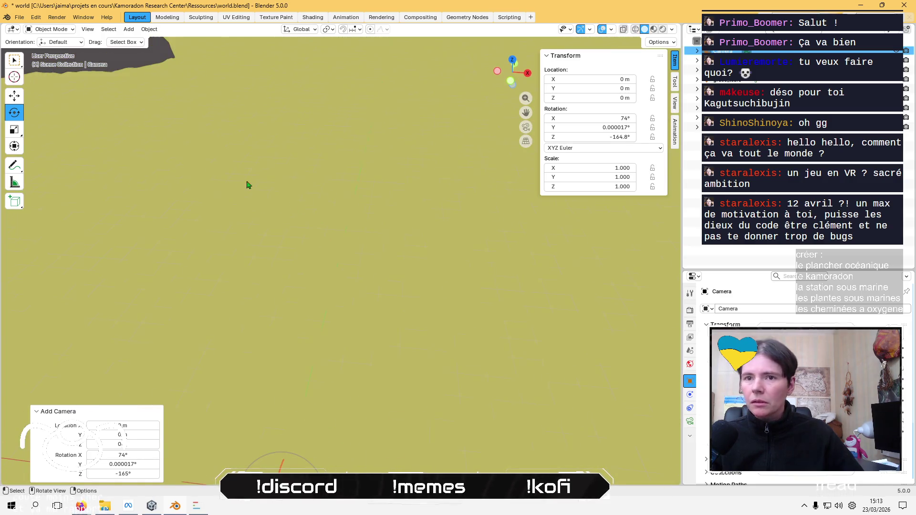
# Raise the camera straight up to 1.1154 m
pyautogui.click(14, 95)
pyautogui.press('KP_Decimal')
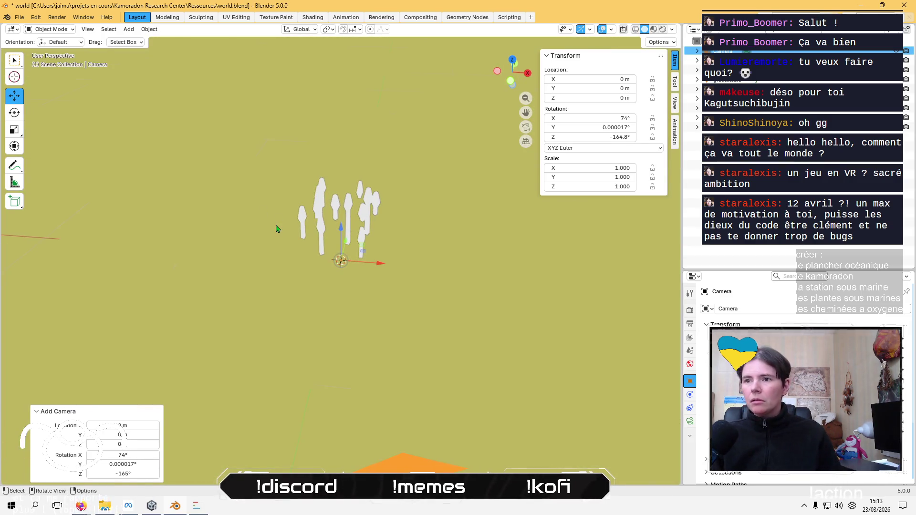
pyautogui.moveTo(276, 228); pyautogui.dragTo(280, 220, button='middle')
pyautogui.moveTo(337, 227)
pyautogui.mouseDown()
pyautogui.moveTo(352, 149)
pyautogui.moveTo(344, 34)
pyautogui.mouseUp()
pyautogui.moveTo(361, 451)
pyautogui.mouseDown(button='middle')
pyautogui.moveTo(411, 298)
pyautogui.moveTo(424, 298)
pyautogui.moveTo(402, 339)
pyautogui.moveTo(399, 270)
pyautogui.mouseUp(button='middle')
# Rotate the camera to -90° on X with 0° on Y and Z
pyautogui.click(14, 113)
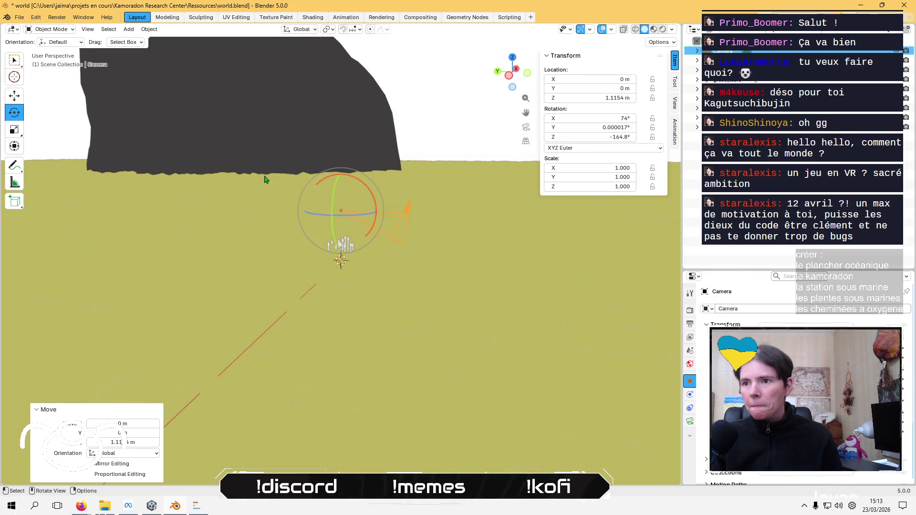
pyautogui.moveTo(363, 182)
pyautogui.mouseDown()
pyautogui.moveTo(402, 188)
pyautogui.moveTo(403, 202)
pyautogui.moveTo(360, 225)
pyautogui.mouseUp()
pyautogui.moveTo(449, 213)
pyautogui.mouseDown(button='middle')
pyautogui.moveTo(429, 238)
pyautogui.moveTo(292, 239)
pyautogui.moveTo(272, 213)
pyautogui.moveTo(169, 228)
pyautogui.moveTo(167, 213)
pyautogui.moveTo(194, 231)
pyautogui.mouseUp(button='middle')
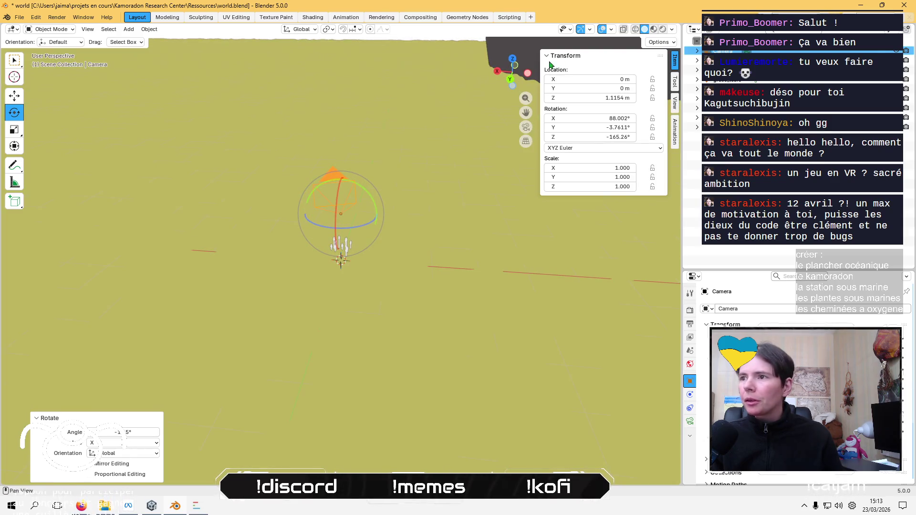
pyautogui.click(510, 80)
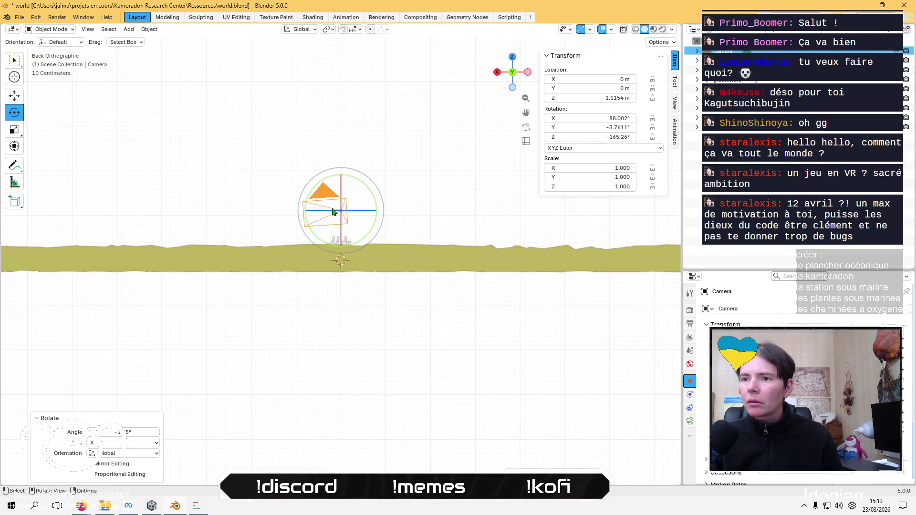
pyautogui.moveTo(332, 212); pyautogui.dragTo(323, 174)
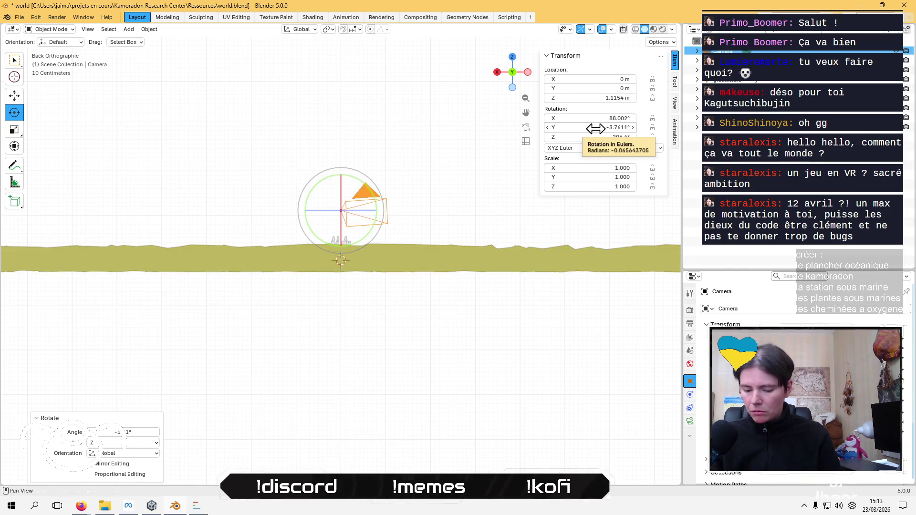
pyautogui.press('BackSpace')
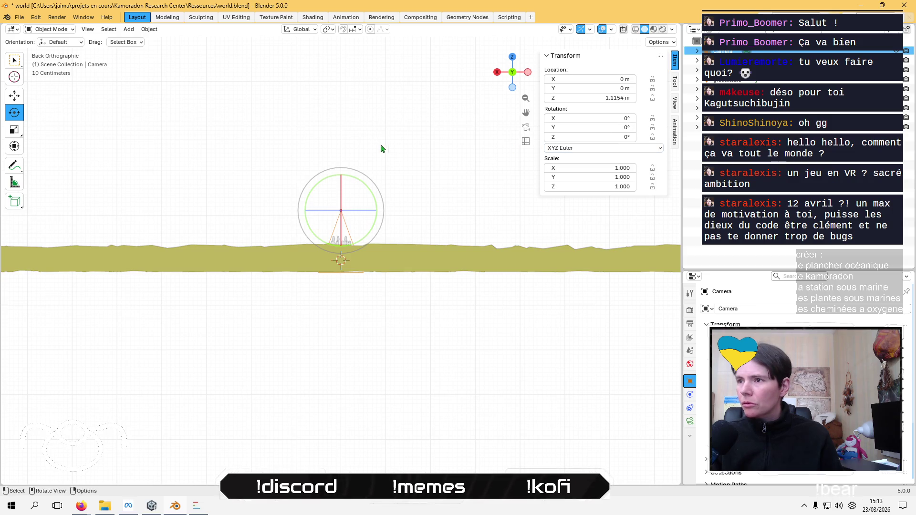
pyautogui.moveTo(381, 149); pyautogui.dragTo(406, 143, button='middle')
pyautogui.moveTo(370, 210)
pyautogui.mouseDown()
pyautogui.moveTo(381, 224)
pyautogui.moveTo(371, 261)
pyautogui.mouseUp()
pyautogui.moveTo(370, 260)
pyautogui.mouseDown(button='middle')
pyautogui.moveTo(337, 245)
pyautogui.moveTo(329, 208)
pyautogui.mouseUp(button='middle')
pyautogui.moveTo(336, 134); pyautogui.dragTo(348, 152, button='middle')
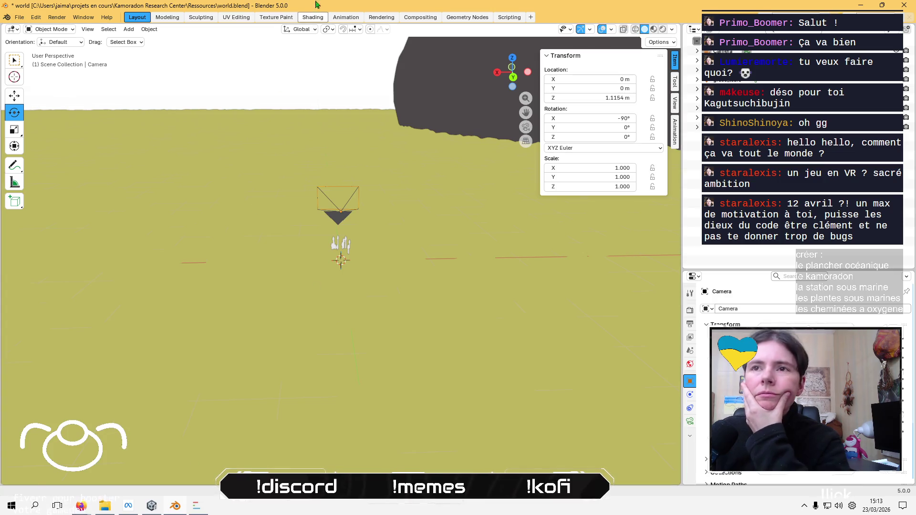
# Split the viewport into two stacked areas
pyautogui.rightClick(428, 23)
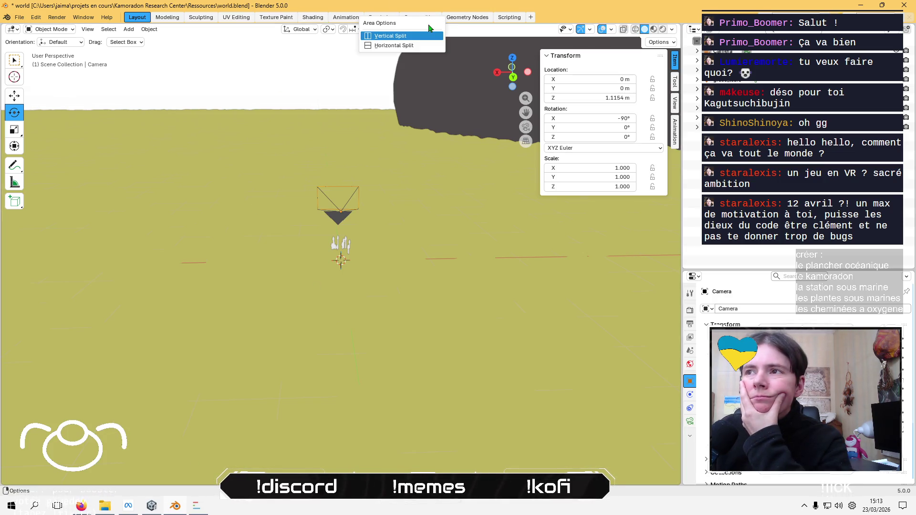
pyautogui.click(409, 38)
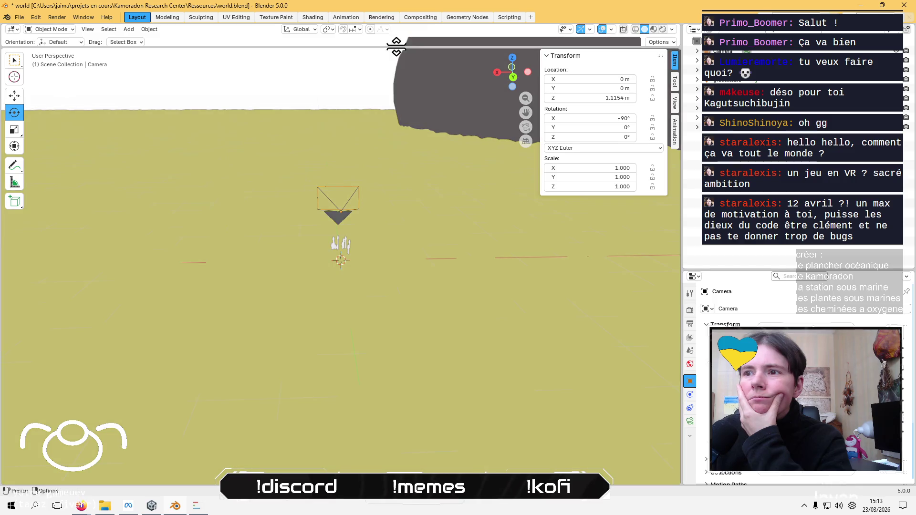
pyautogui.click(315, 347)
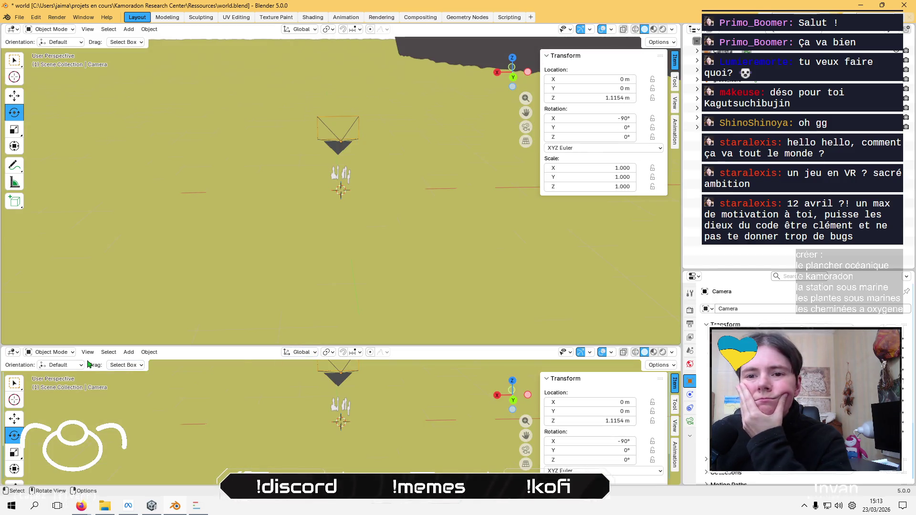
# Turn the lower area into a Texture Node Editor and stay in the Layout workspace
pyautogui.click(69, 353)
pyautogui.click(12, 353)
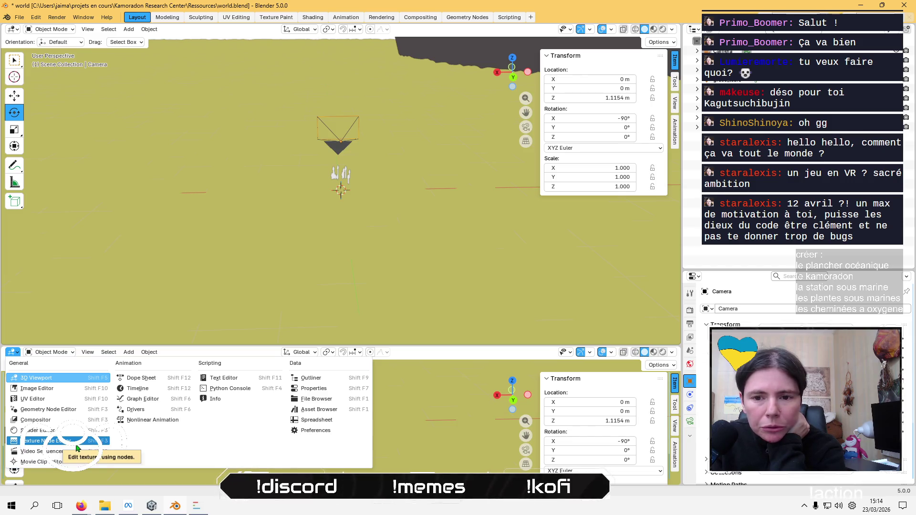
pyautogui.press('Return')
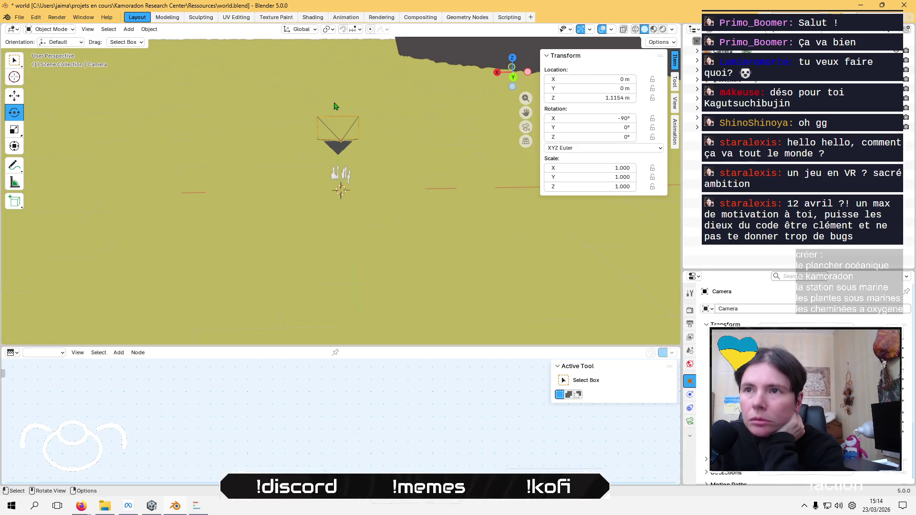
pyautogui.click(388, 20)
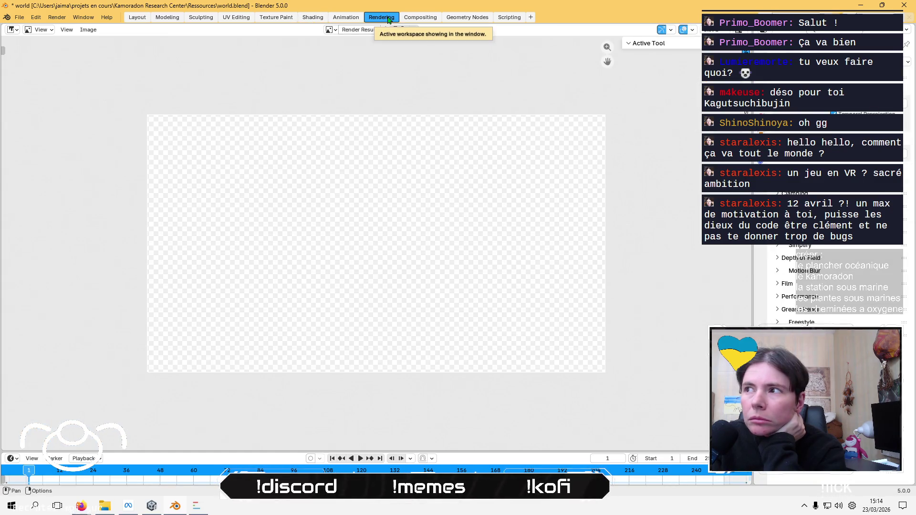
pyautogui.click(142, 20)
# Search 'blender camera viaw' in Firefox and open the Camera View Blender 5.1 Manual page
pyautogui.moveTo(81, 505)
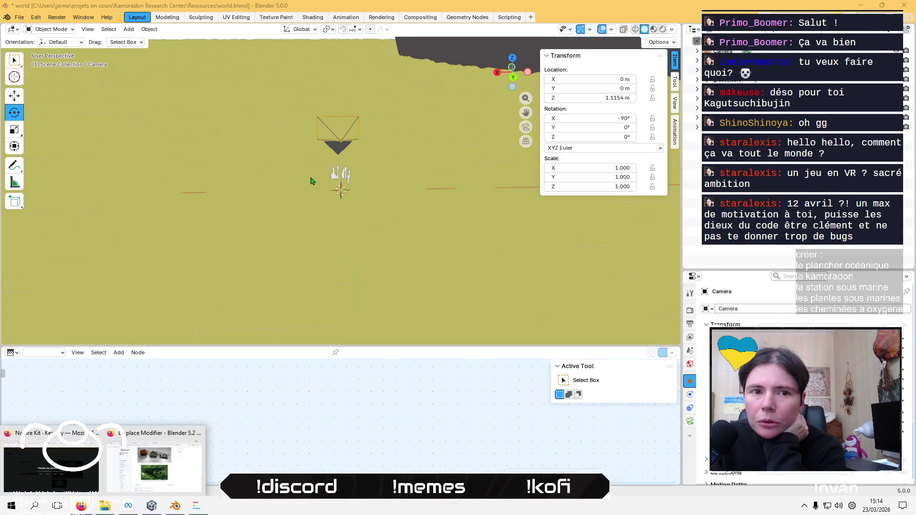
pyautogui.click(154, 451)
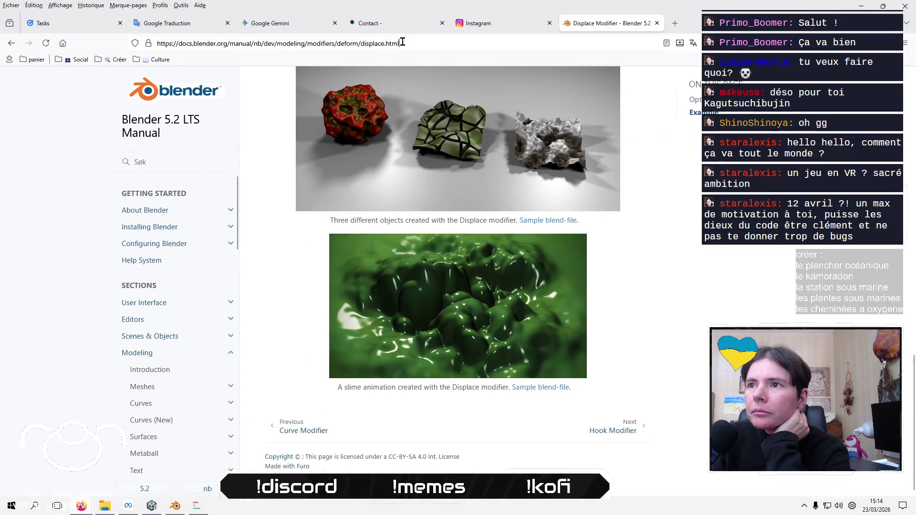
pyautogui.click(402, 42)
pyautogui.write('blender camera')
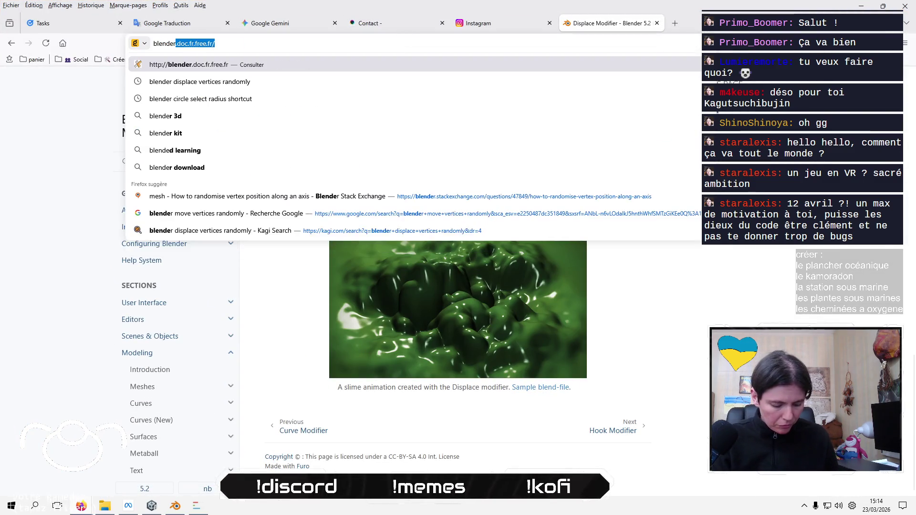
pyautogui.write(' viaw')
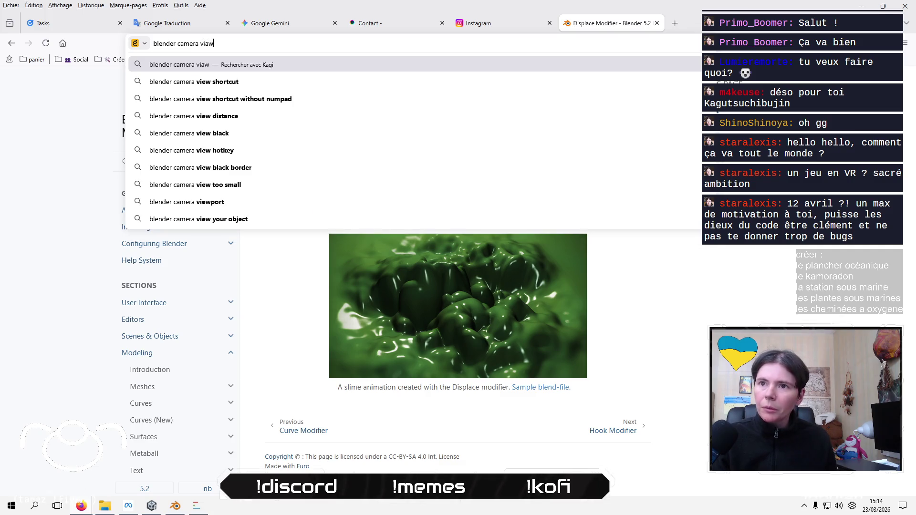
pyautogui.press('Return')
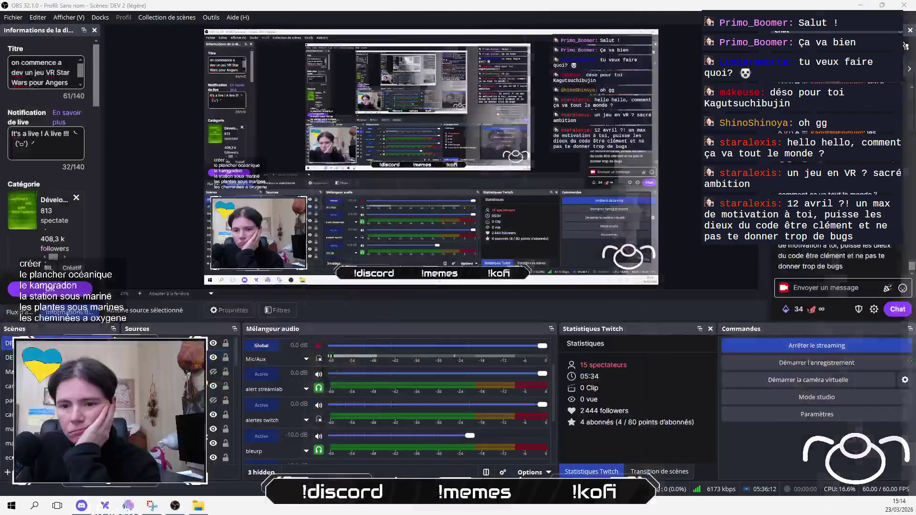
pyautogui.scroll(-3, 193, 330)
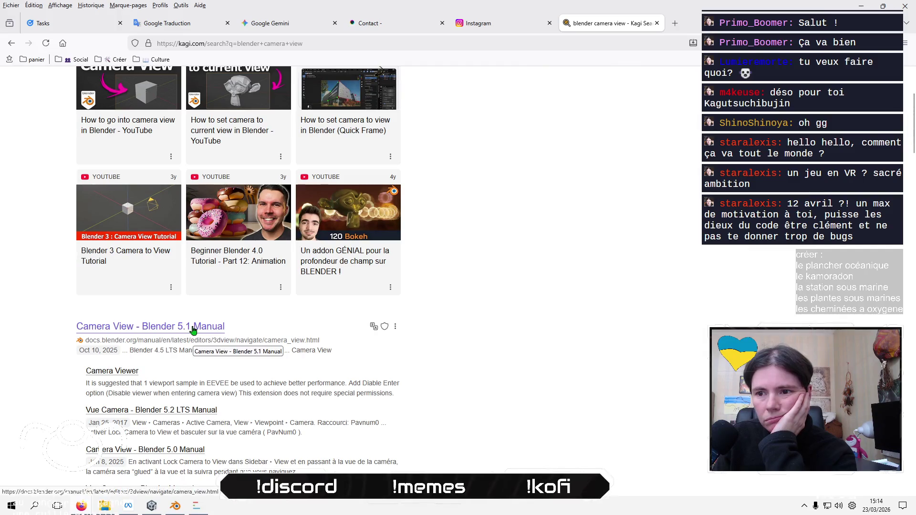
pyautogui.click(193, 330)
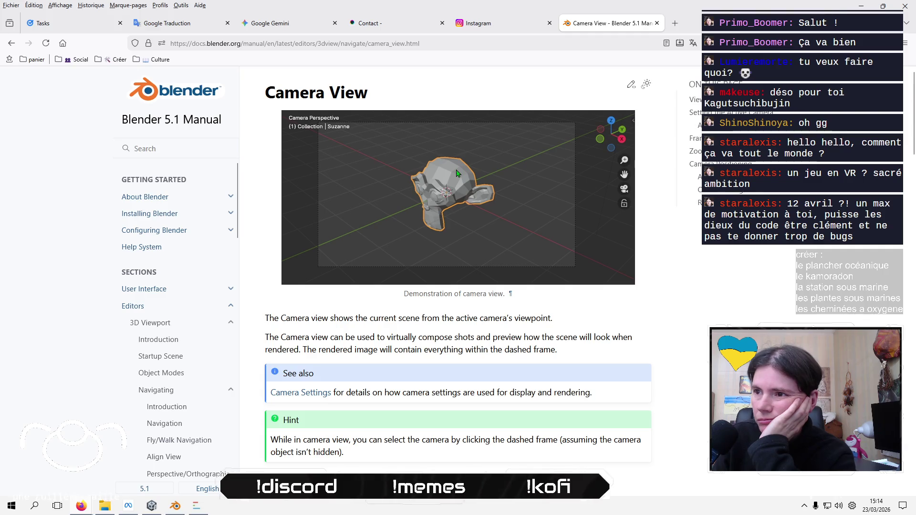
# Read down to Setting the Active Camera, then return to Blender's lower editor area
pyautogui.scroll(-4, 477, 248)
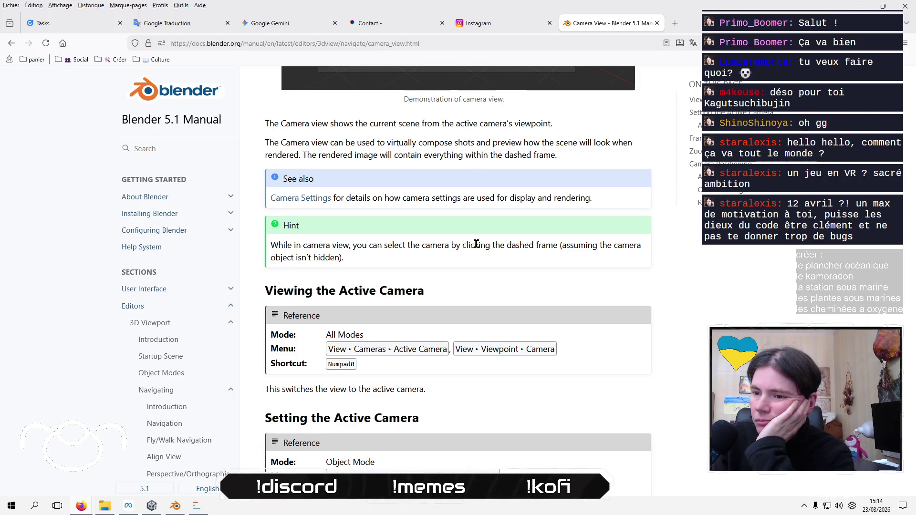
pyautogui.scroll(-3, 476, 244)
pyautogui.scroll(-5, 477, 248)
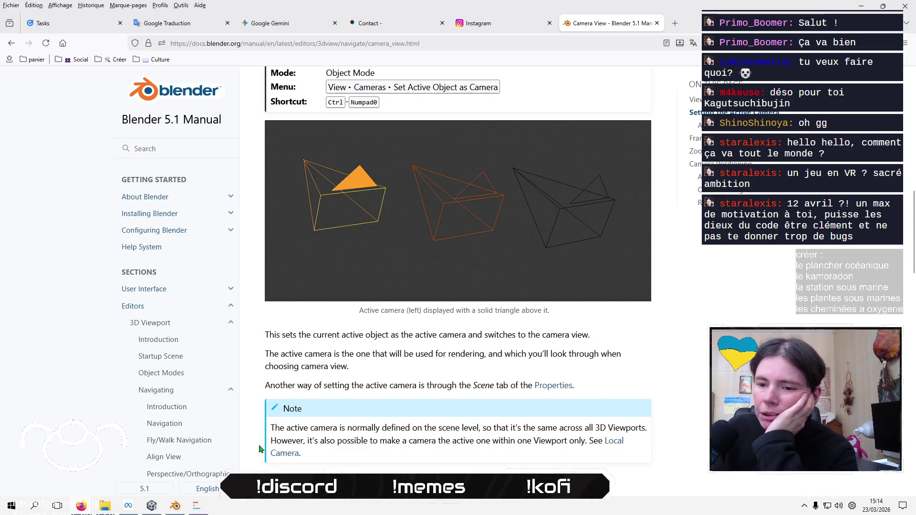
pyautogui.click(173, 512)
pyautogui.click(13, 353)
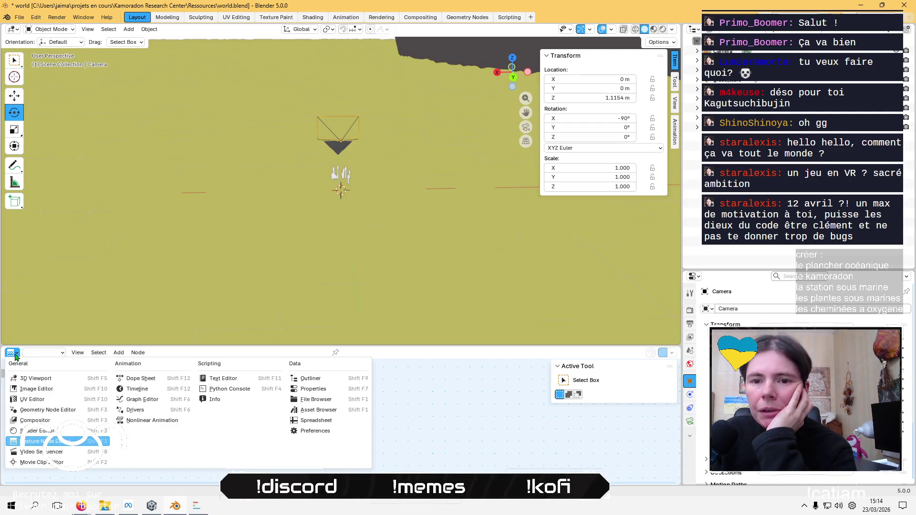
# Switch the lower area back to a 3D Viewport editor
pyautogui.click(36, 378)
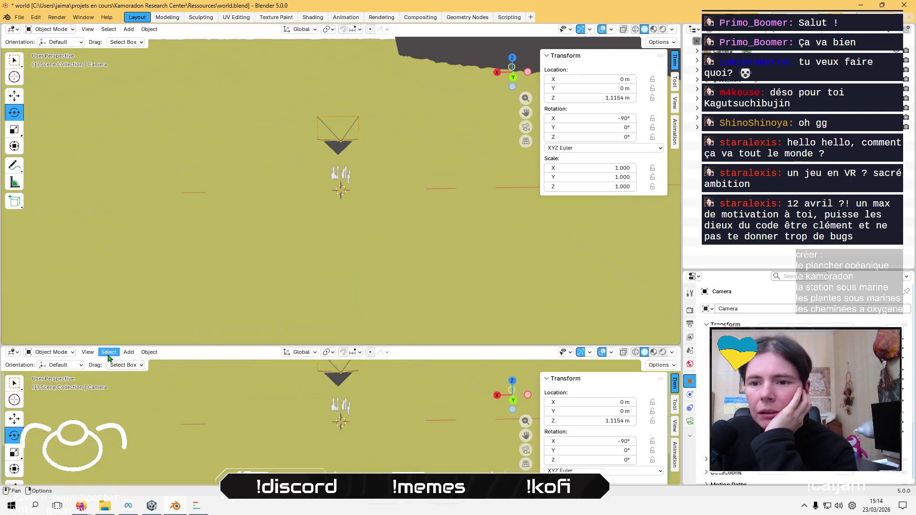
pyautogui.click(314, 355)
pyautogui.click(315, 356)
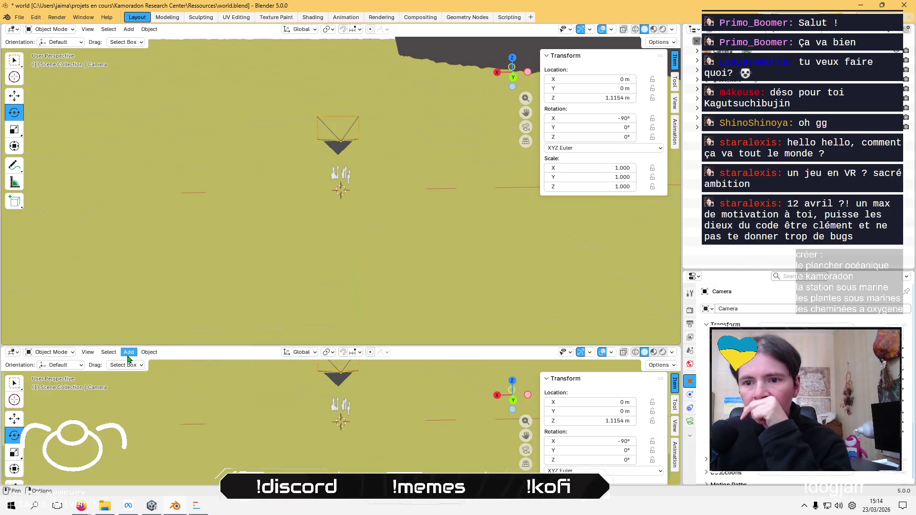
# Make the lower viewport look through the active camera, then select the camera above
pyautogui.click(95, 355)
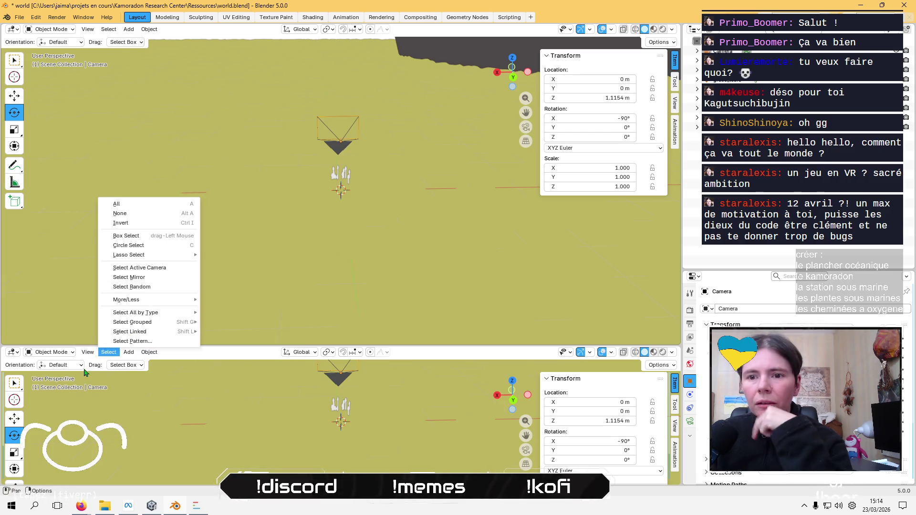
pyautogui.moveTo(163, 240)
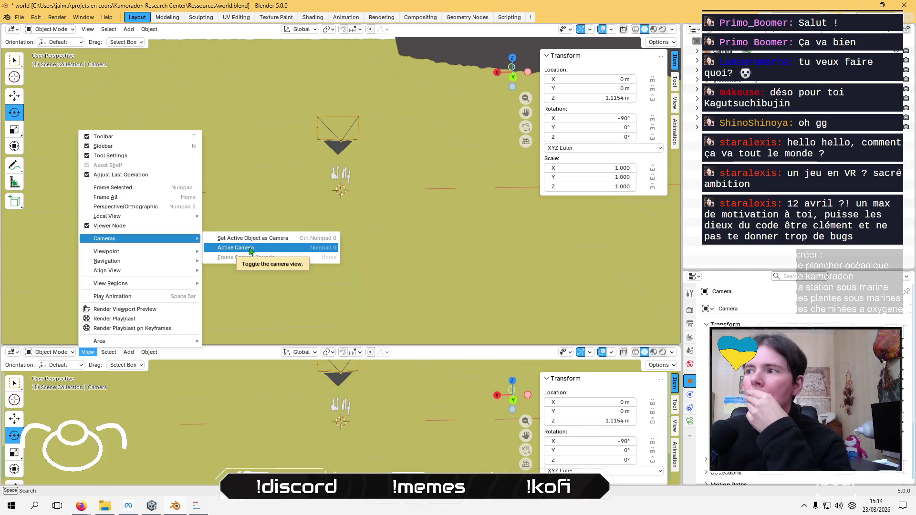
pyautogui.click(250, 252)
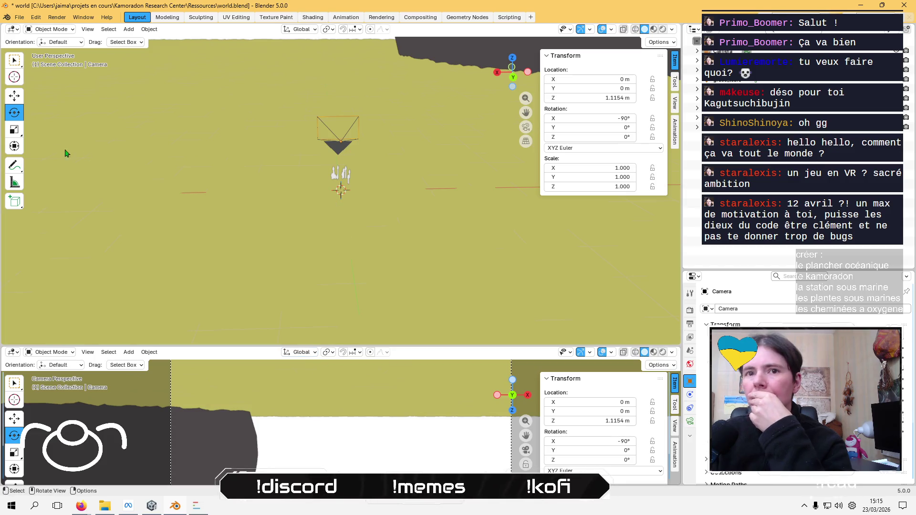
pyautogui.click(344, 146)
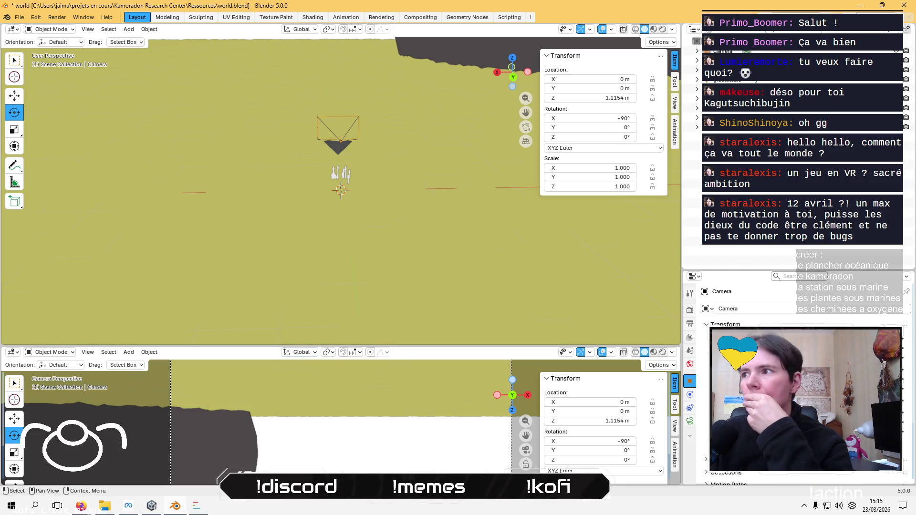
pyautogui.click(339, 138)
# Rotate the camera to X −90°, Y −180°, Z 0.066°, enlarge the lower camera view, and select grass_large
pyautogui.moveTo(310, 129)
pyautogui.mouseDown()
pyautogui.moveTo(435, 87)
pyautogui.moveTo(462, 169)
pyautogui.moveTo(463, 214)
pyautogui.mouseUp()
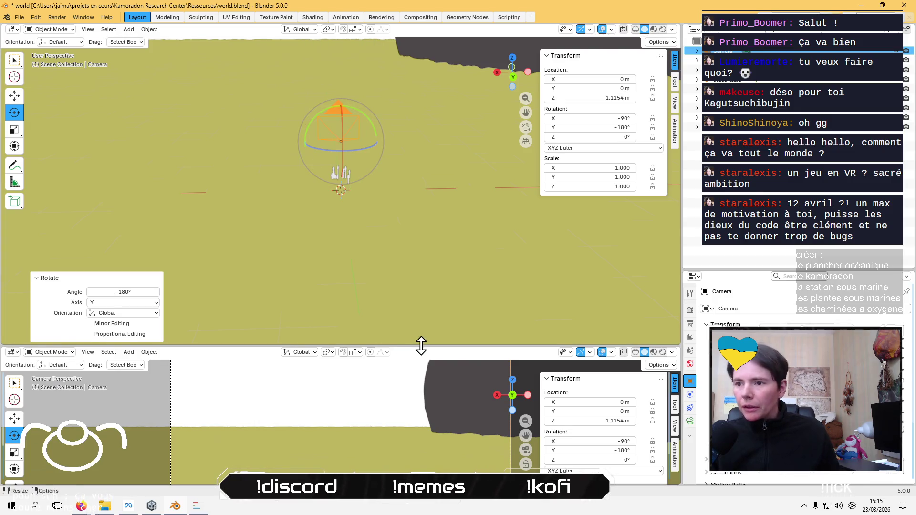
pyautogui.moveTo(429, 347)
pyautogui.mouseDown()
pyautogui.moveTo(433, 293)
pyautogui.moveTo(427, 315)
pyautogui.mouseUp()
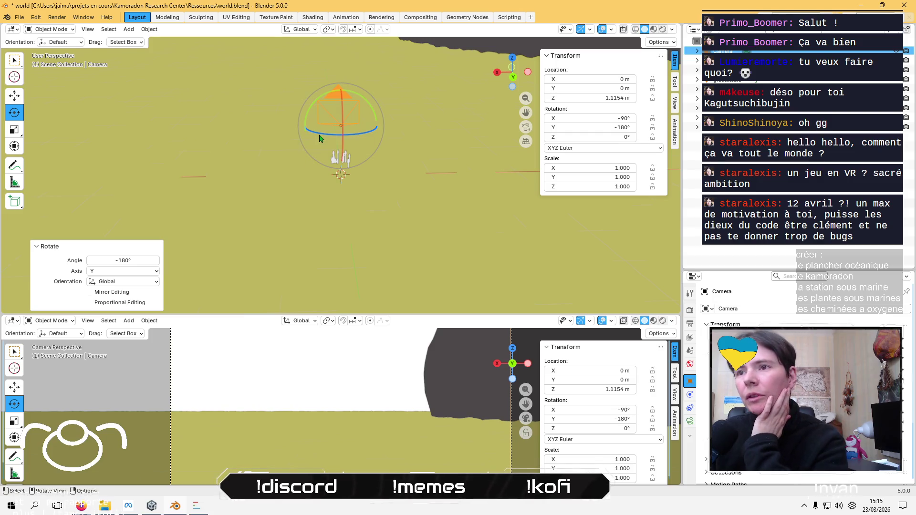
pyautogui.moveTo(319, 138)
pyautogui.mouseDown()
pyautogui.moveTo(169, 111)
pyautogui.moveTo(243, 126)
pyautogui.moveTo(266, 153)
pyautogui.moveTo(284, 157)
pyautogui.mouseUp()
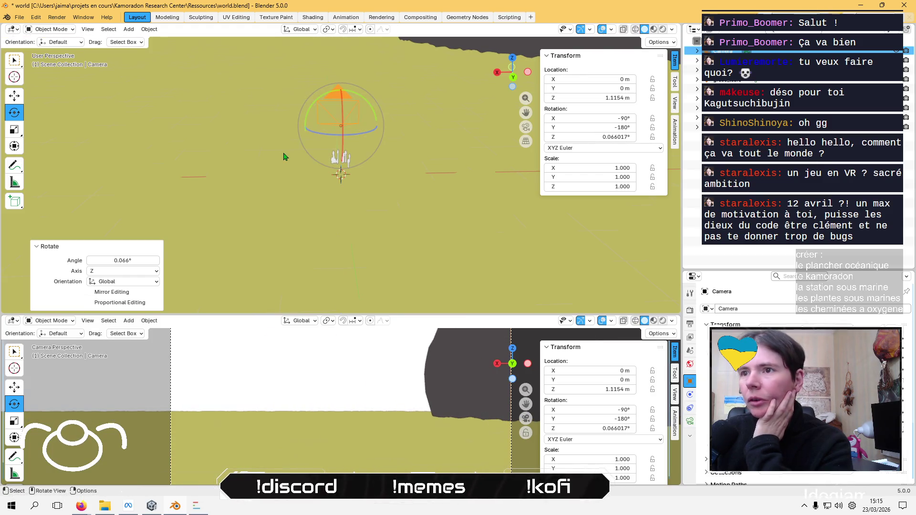
pyautogui.click(725, 69)
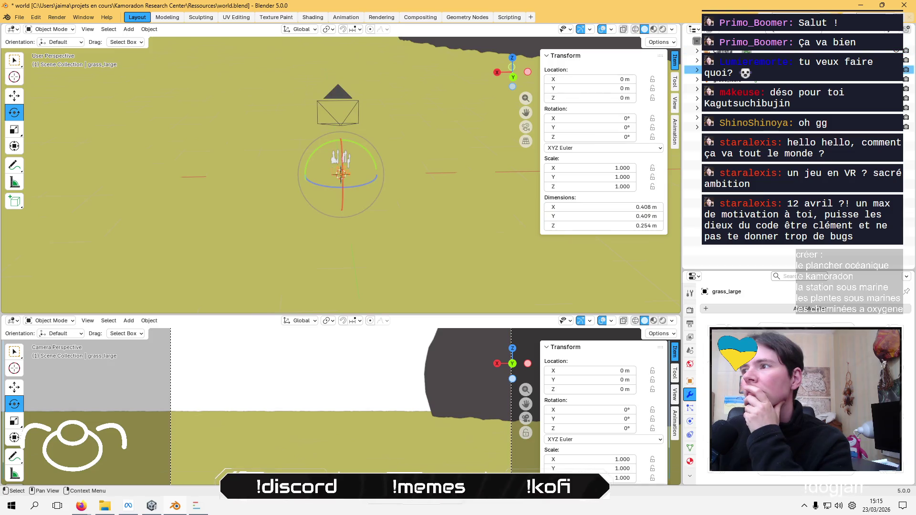
# From top view, move grass_large to a spot in front of the camera
pyautogui.click(512, 58)
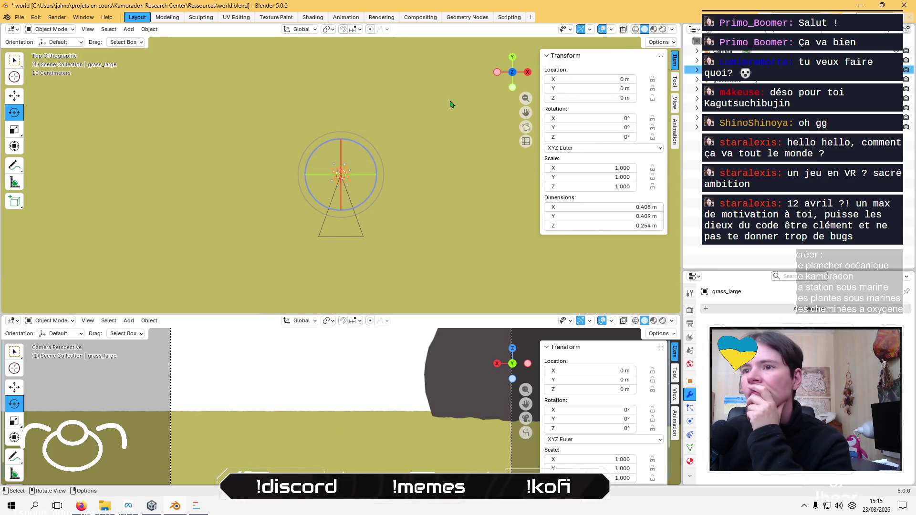
pyautogui.press('g')
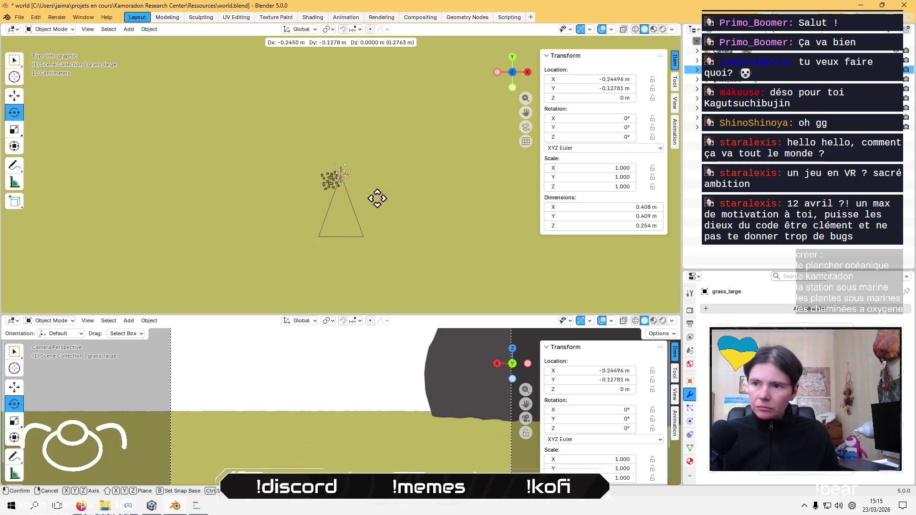
pyautogui.click(342, 291)
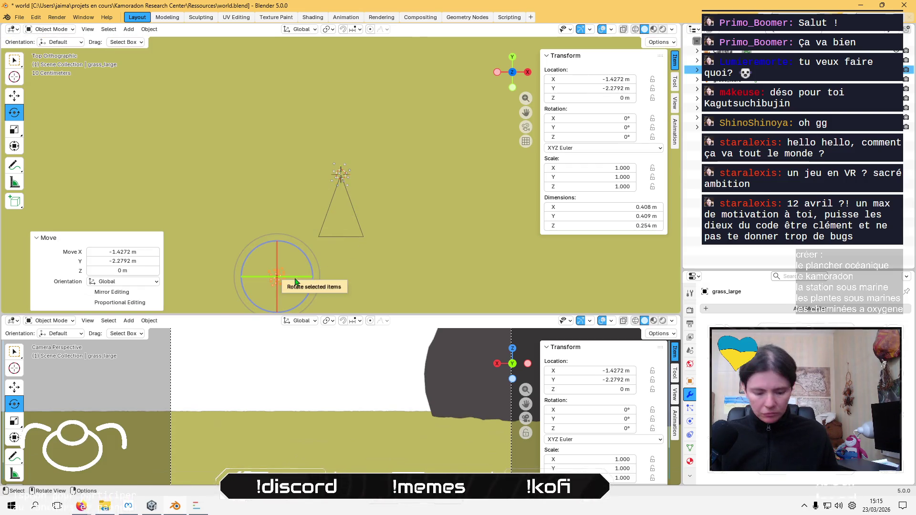
pyautogui.press('g')
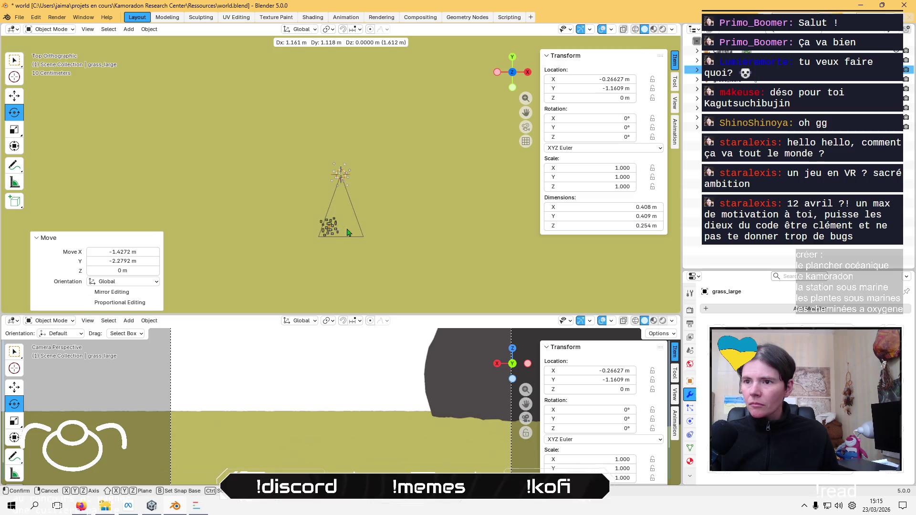
pyautogui.click(352, 223)
pyautogui.moveTo(352, 223)
pyautogui.mouseDown(button='middle')
pyautogui.moveTo(378, 250)
pyautogui.moveTo(286, 175)
pyautogui.moveTo(288, 196)
pyautogui.mouseUp(button='middle')
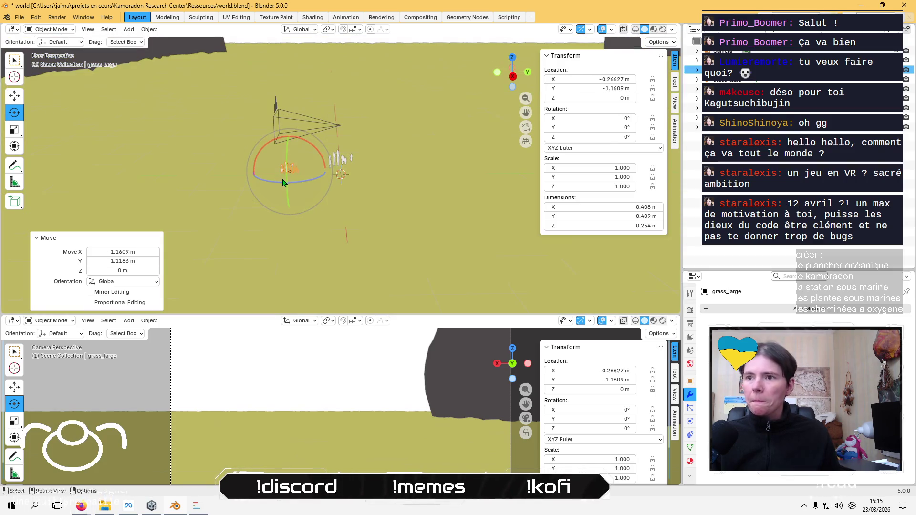
# Undo a trial camera tilt, then scale grass_large up to about 3.6
pyautogui.click(340, 125)
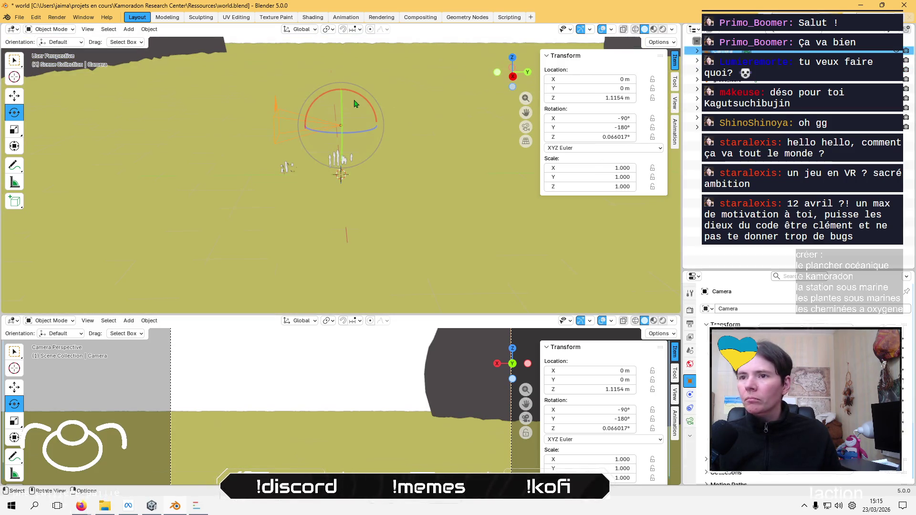
pyautogui.moveTo(356, 97); pyautogui.dragTo(357, 88)
pyautogui.hotkey('ctrl', 'z')
pyautogui.click(289, 172)
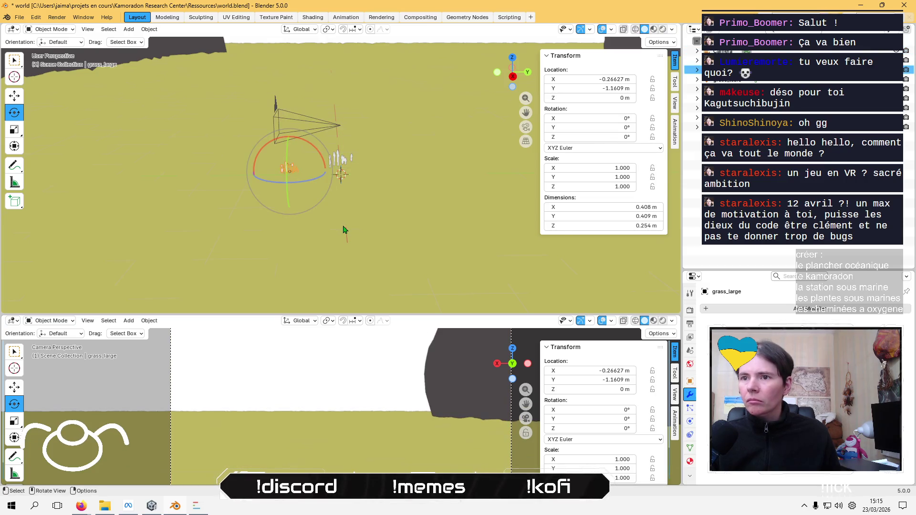
pyautogui.press('s')
pyautogui.click(538, 304)
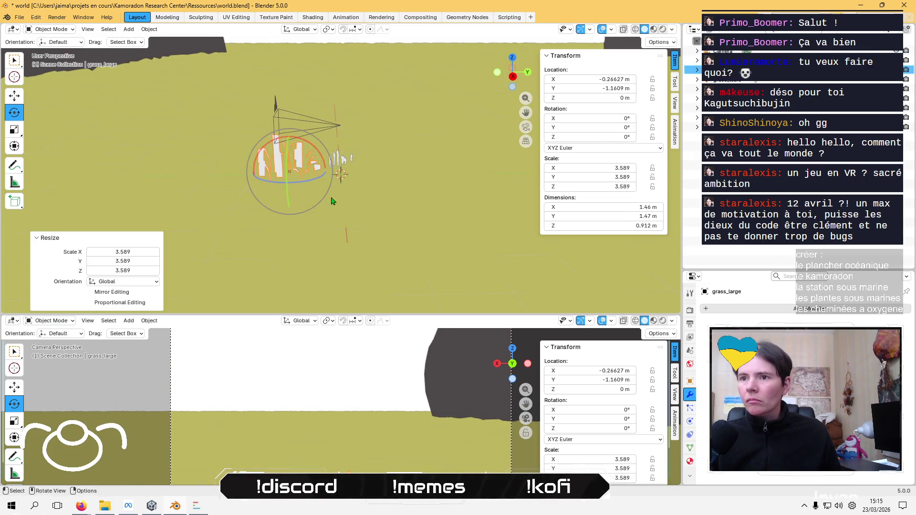
# Raise grass_large about 0.61 m with the Move gizmo, checking it from several angles
pyautogui.click(15, 95)
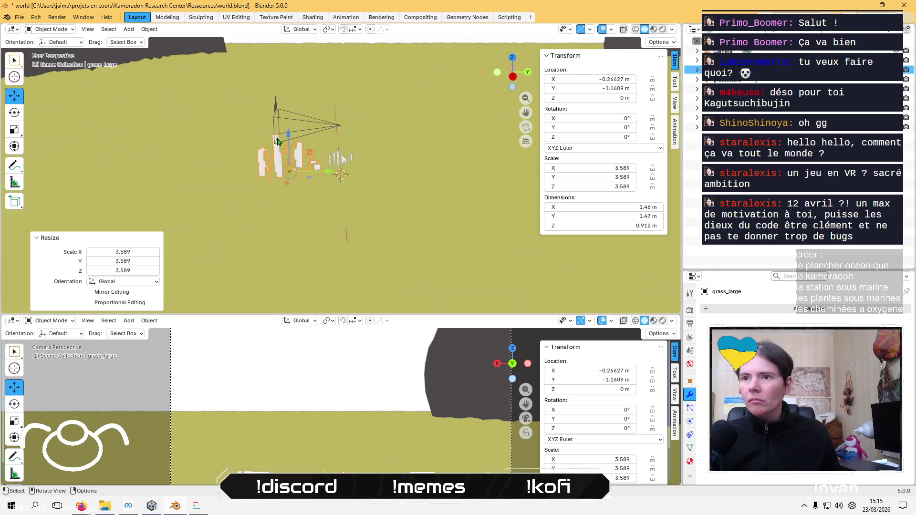
pyautogui.moveTo(286, 134); pyautogui.dragTo(298, 102)
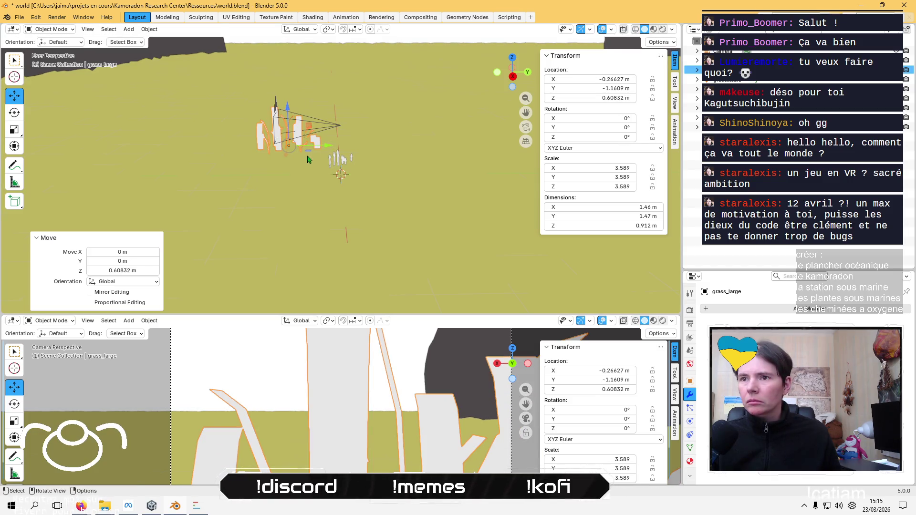
pyautogui.moveTo(307, 159); pyautogui.dragTo(286, 186, button='middle')
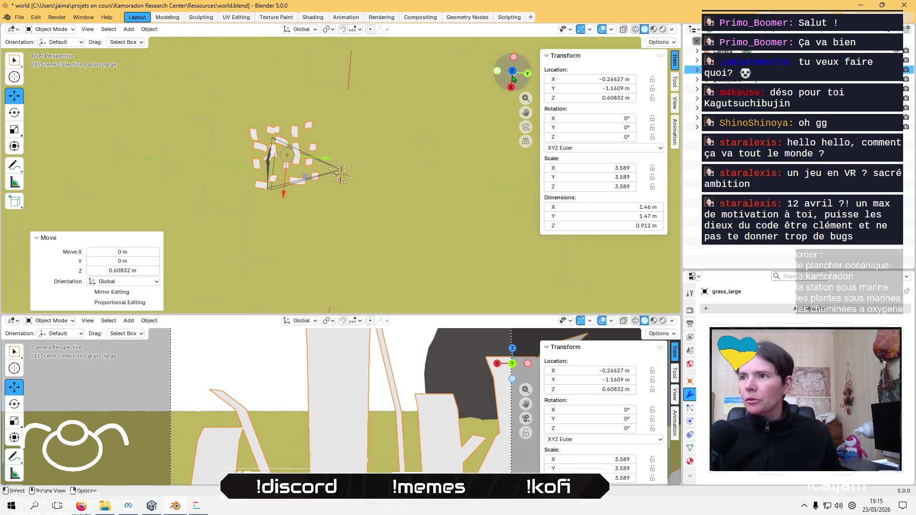
pyautogui.press('ctrl+KP_7')
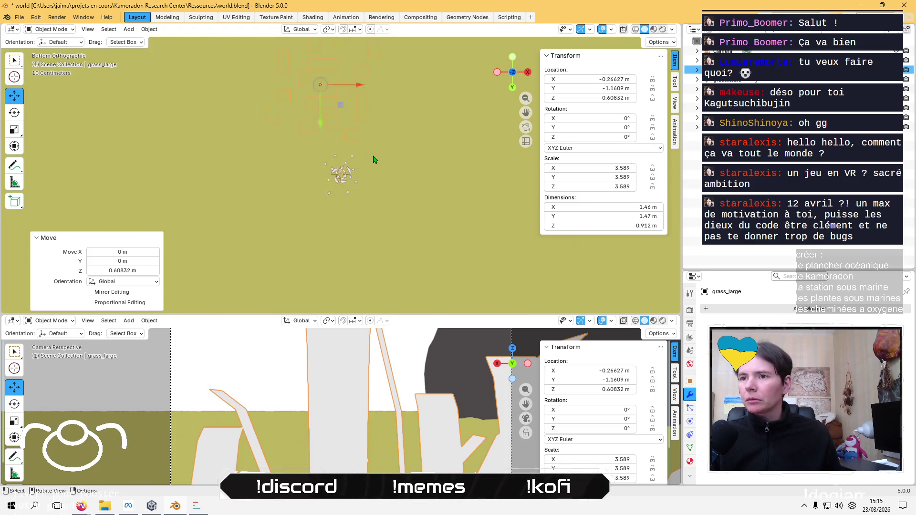
pyautogui.moveTo(362, 196)
pyautogui.mouseDown(button='middle')
pyautogui.moveTo(314, 184)
pyautogui.moveTo(310, 150)
pyautogui.mouseUp(button='middle')
pyautogui.scroll(-2, 310, 149)
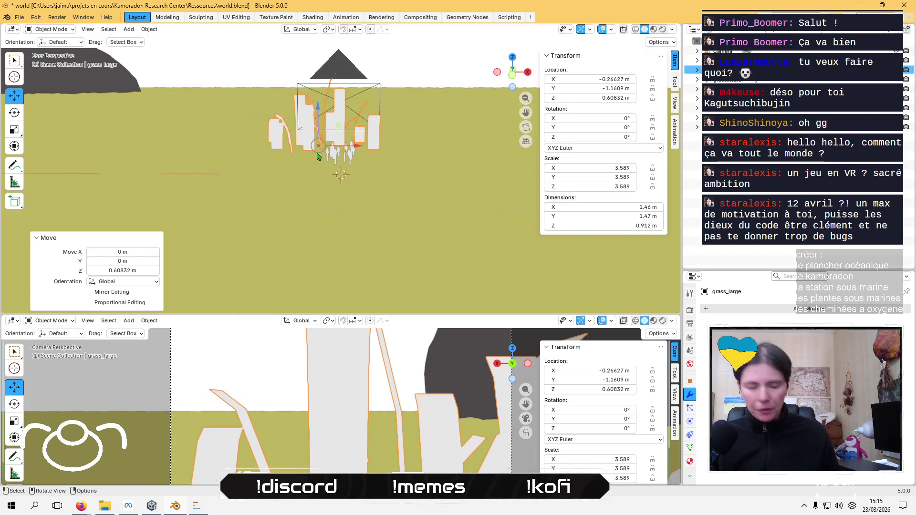
# Scale grass_large to 3.819 and lower it onto the ground in front view
pyautogui.press('s')
pyautogui.click(417, 202)
pyautogui.moveTo(417, 202)
pyautogui.mouseDown(button='middle')
pyautogui.moveTo(364, 143)
pyautogui.moveTo(502, 65)
pyautogui.mouseUp(button='middle')
pyautogui.click(512, 75)
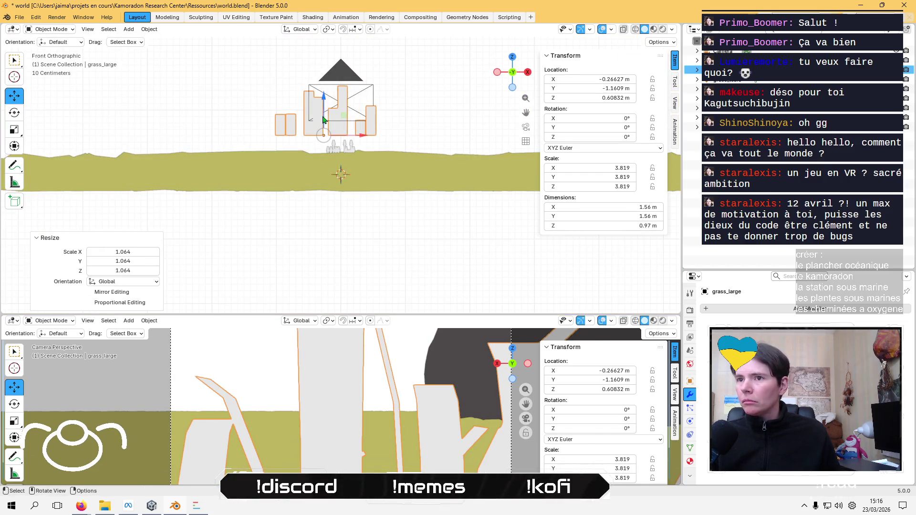
pyautogui.moveTo(325, 101)
pyautogui.mouseDown()
pyautogui.moveTo(317, 134)
pyautogui.moveTo(325, 121)
pyautogui.mouseUp()
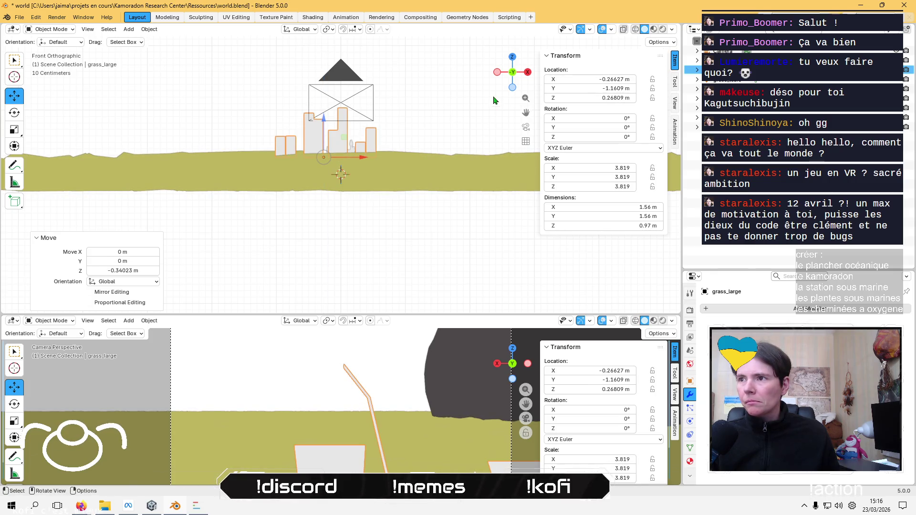
pyautogui.click(514, 74)
pyautogui.moveTo(514, 74)
pyautogui.mouseDown()
pyautogui.moveTo(385, 92)
pyautogui.moveTo(364, 165)
pyautogui.mouseUp()
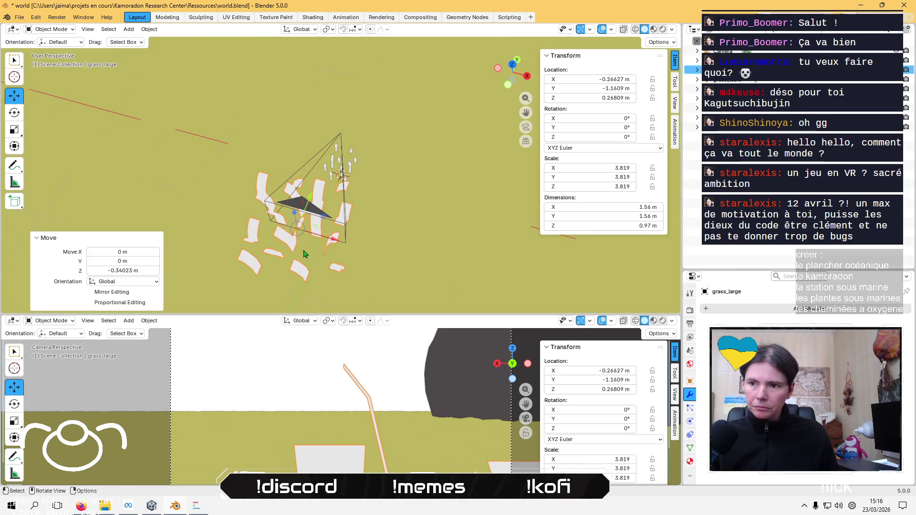
# Place grass_large between the rocks at about X −3.51 m, Y −12.86 m
pyautogui.press('g')
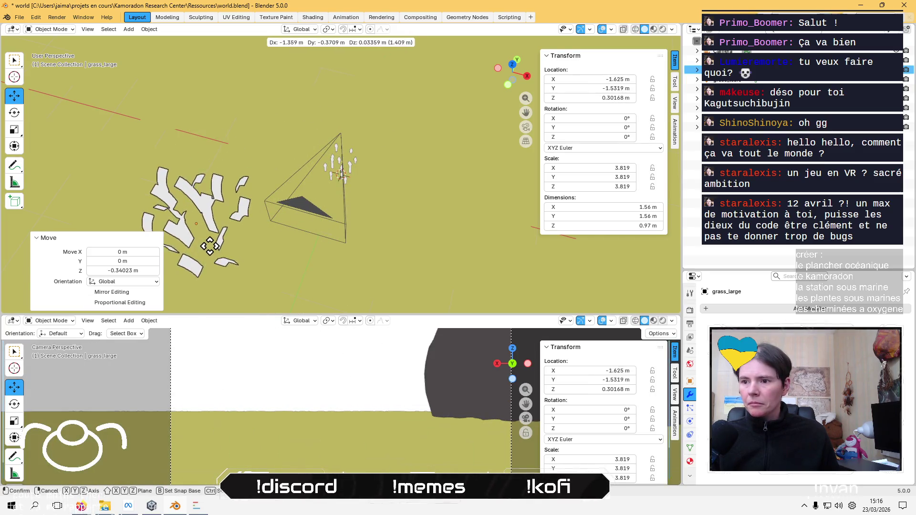
pyautogui.click(215, 248)
pyautogui.moveTo(216, 248)
pyautogui.mouseDown(button='middle')
pyautogui.moveTo(264, 221)
pyautogui.moveTo(327, 153)
pyautogui.moveTo(186, 168)
pyautogui.moveTo(390, 170)
pyautogui.mouseUp(button='middle')
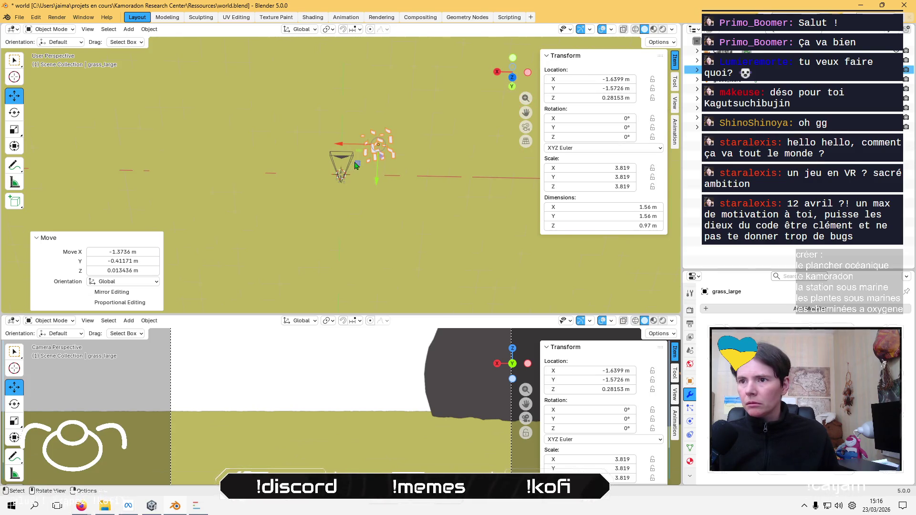
pyautogui.press('g')
pyautogui.click(324, 97)
pyautogui.scroll(5, 347, 115)
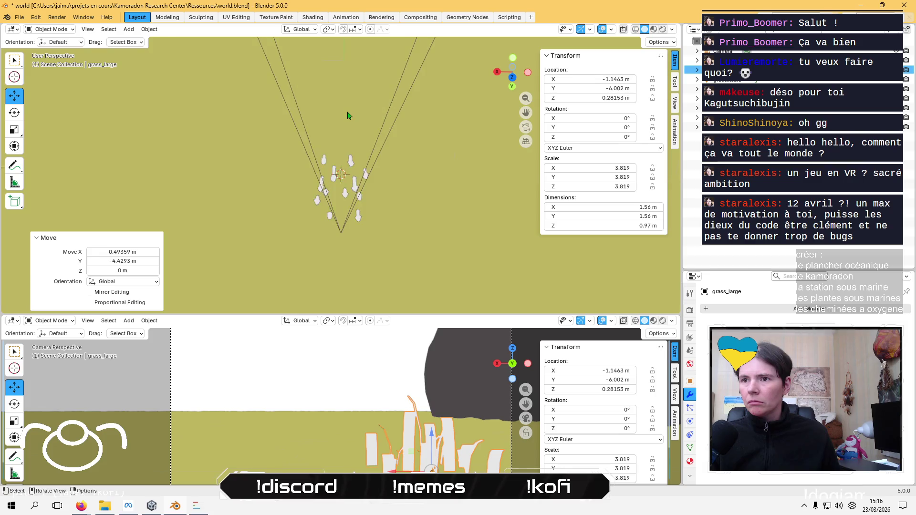
pyautogui.scroll(3, 346, 116)
pyautogui.moveTo(353, 189)
pyautogui.mouseDown(button='middle')
pyautogui.moveTo(314, 172)
pyautogui.moveTo(308, 181)
pyautogui.mouseUp(button='middle')
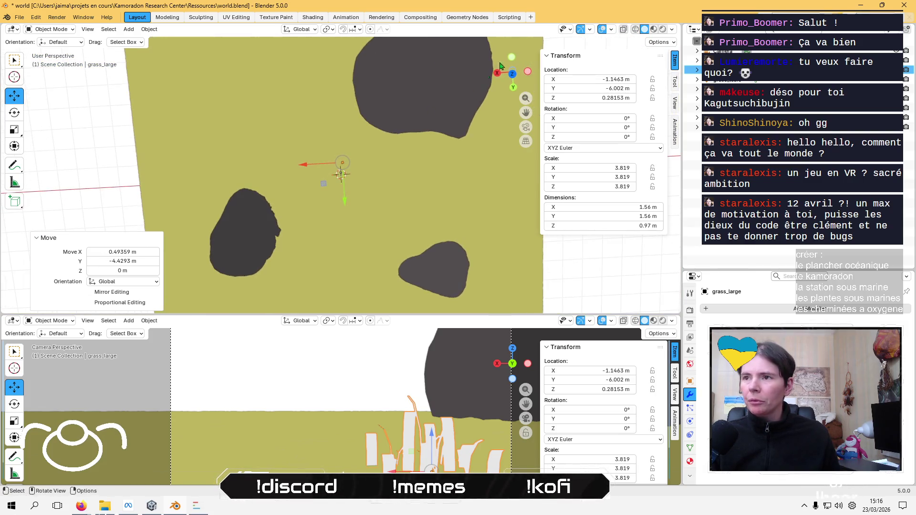
pyautogui.click(512, 74)
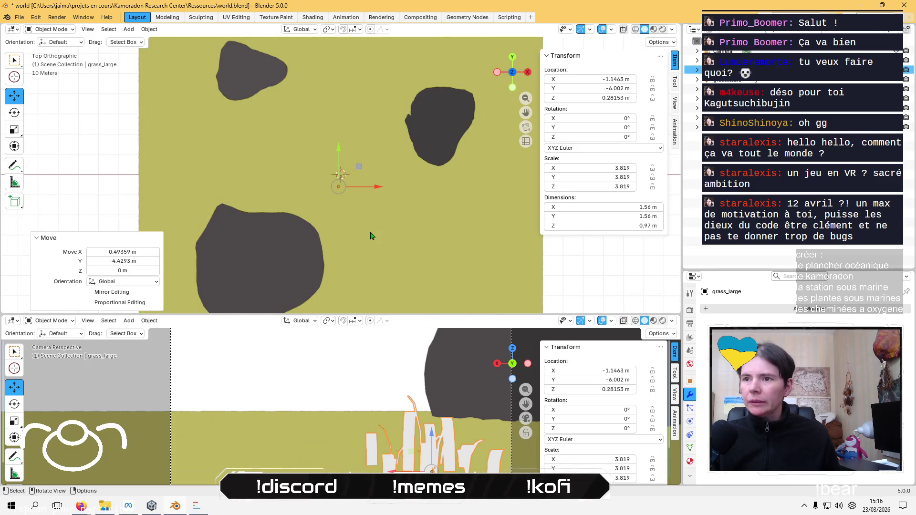
pyautogui.press('g')
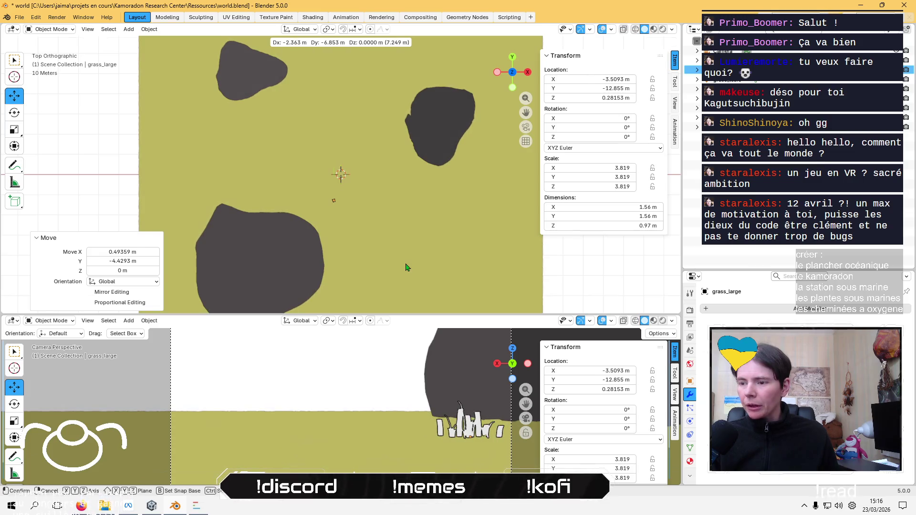
pyautogui.click(406, 263)
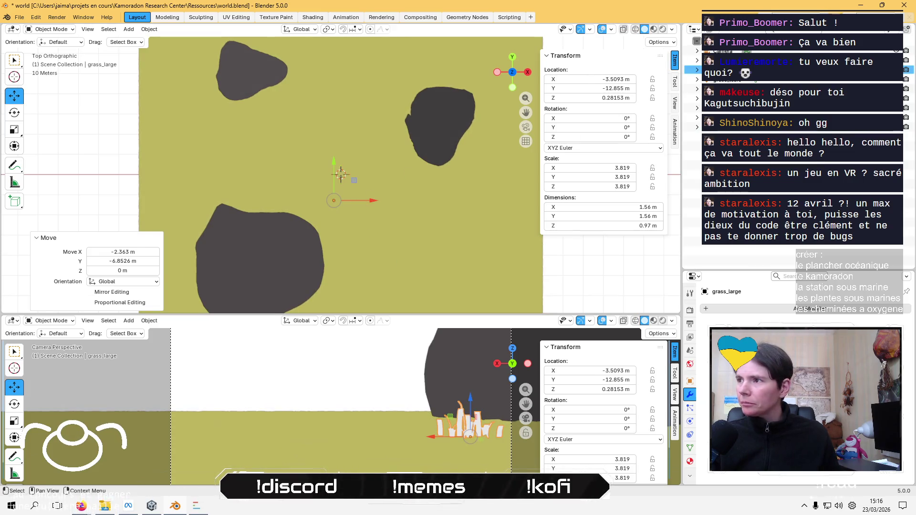
pyautogui.click(693, 61)
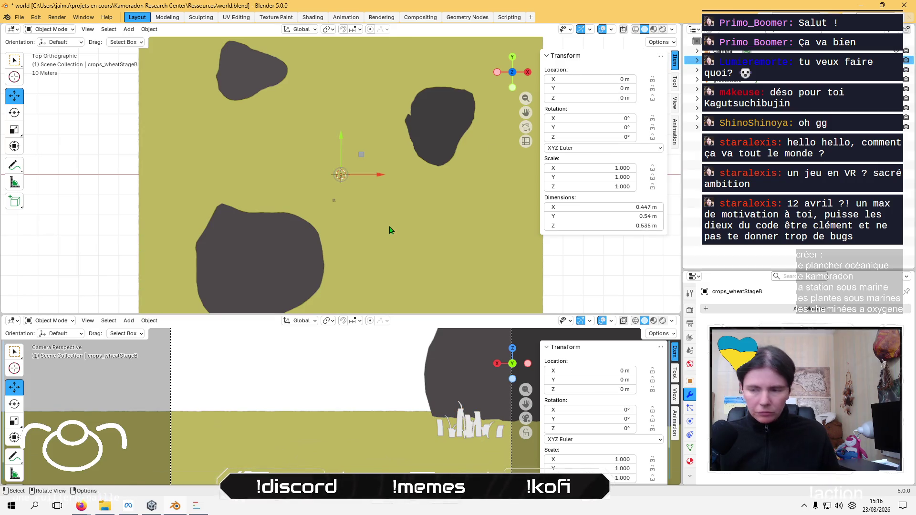
# Move the wheat crop near the grass, scale it about 2.2 and stretch it taller along Z
pyautogui.press('g')
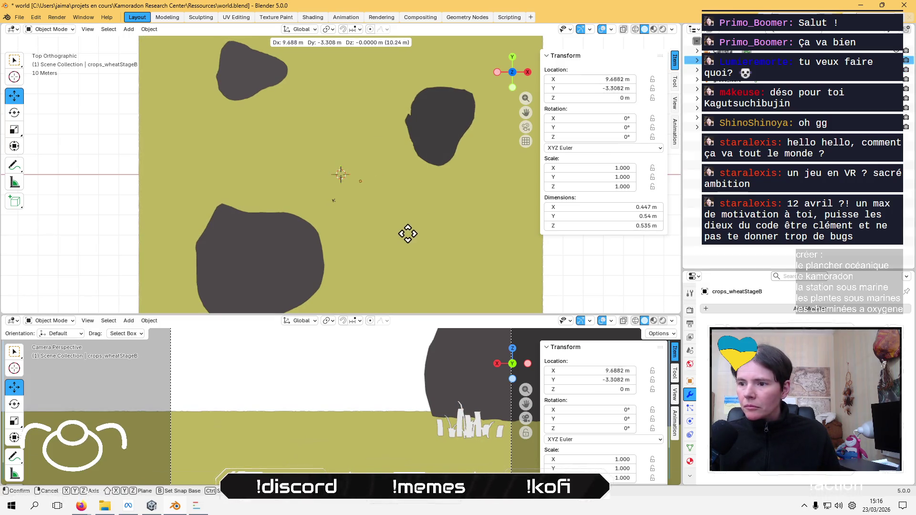
pyautogui.click(393, 253)
pyautogui.press('s')
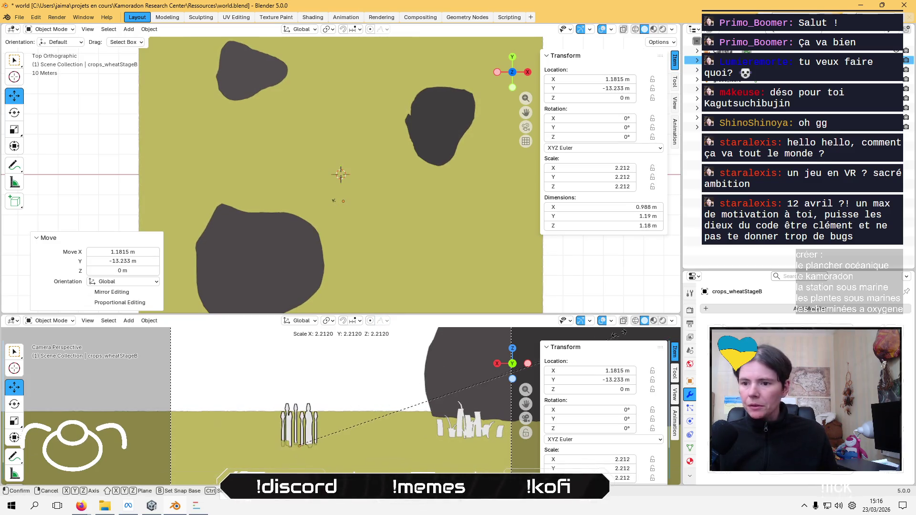
pyautogui.click(289, 219)
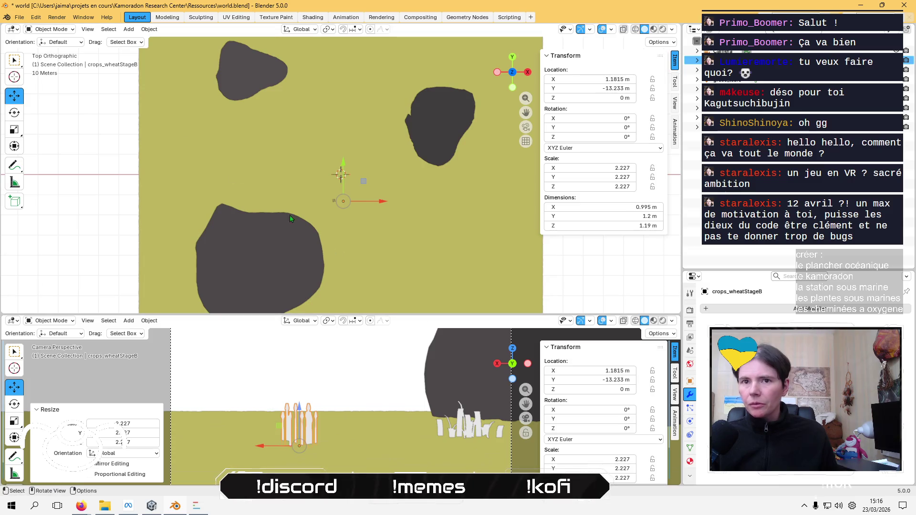
pyautogui.click(14, 129)
pyautogui.moveTo(299, 407); pyautogui.dragTo(317, 346)
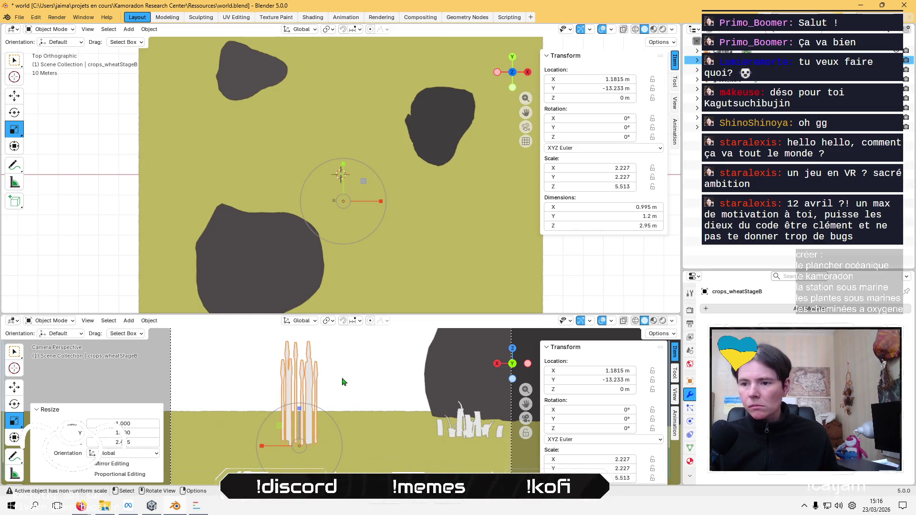
# Reposition the wheat crop farther back on the terrain, checking it from top view
pyautogui.press('g')
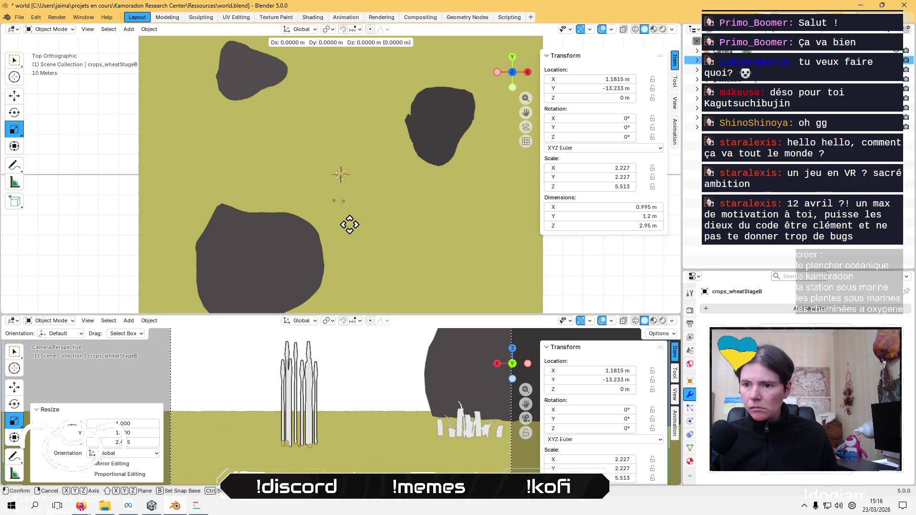
pyautogui.click(348, 231)
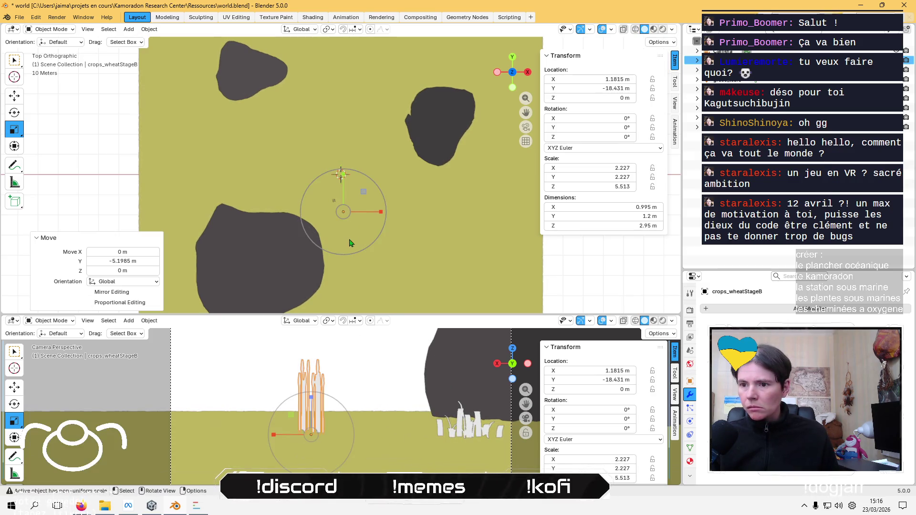
pyautogui.moveTo(334, 229)
pyautogui.mouseDown(button='middle')
pyautogui.moveTo(219, 239)
pyautogui.moveTo(300, 217)
pyautogui.mouseUp(button='middle')
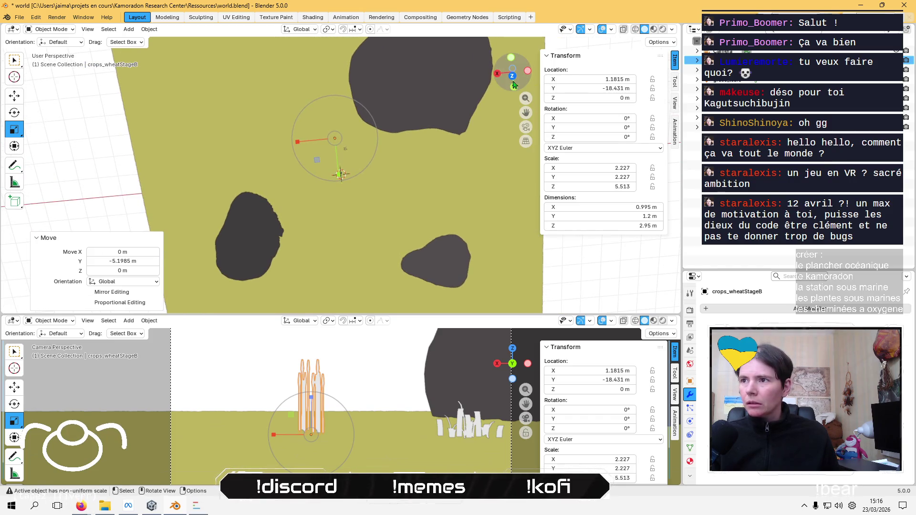
pyautogui.click(512, 76)
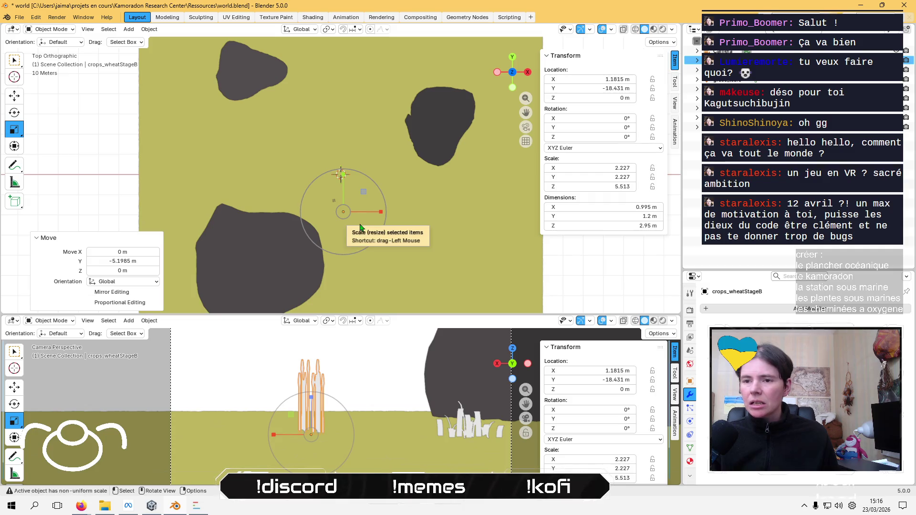
pyautogui.scroll(-1, 346, 243)
pyautogui.scroll(4, 346, 242)
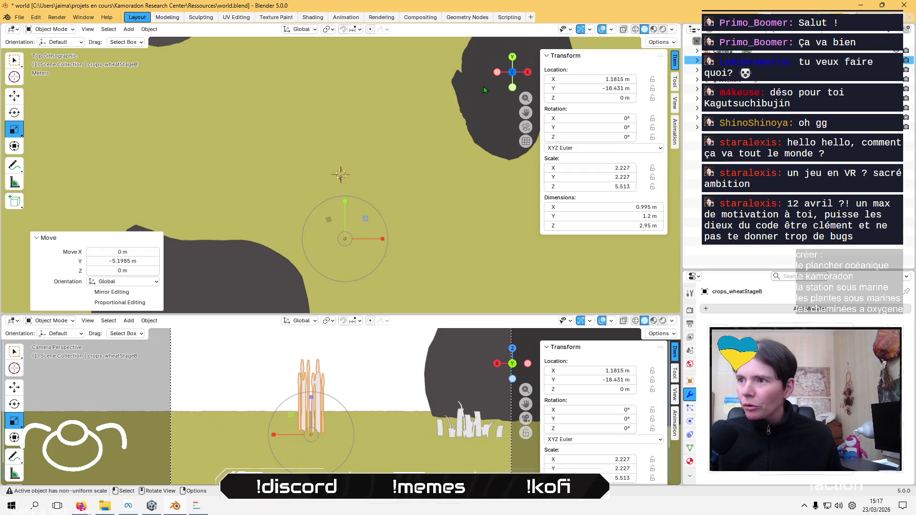
pyautogui.click(512, 74)
pyautogui.click(513, 75)
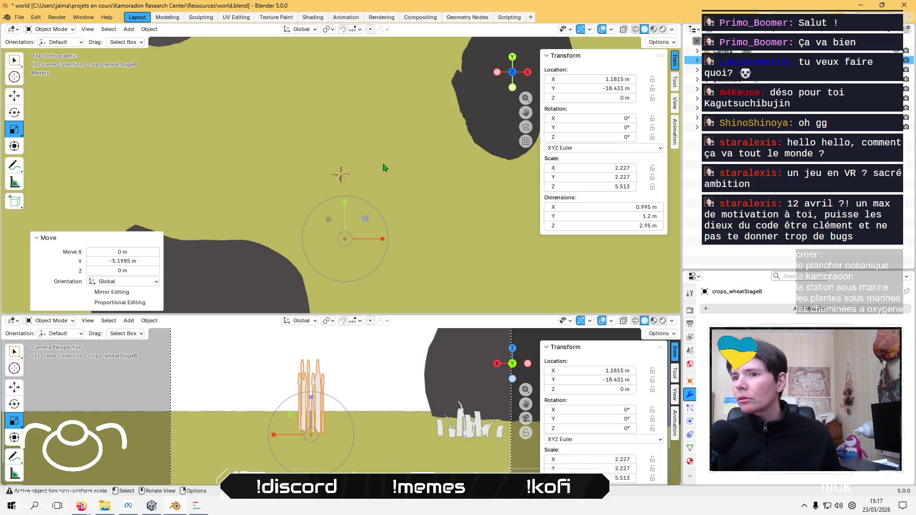
pyautogui.moveTo(386, 168)
pyautogui.mouseDown(button='middle')
pyautogui.moveTo(435, 172)
pyautogui.moveTo(423, 199)
pyautogui.moveTo(429, 110)
pyautogui.moveTo(412, 117)
pyautogui.mouseUp(button='middle')
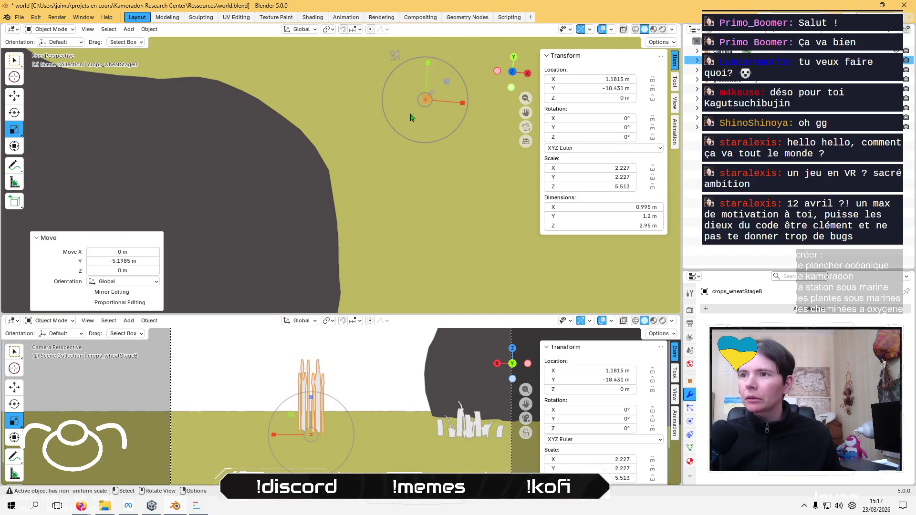
# Enlarge the wheat by 1.74 and slide it sideways to about X 10.223 m, Y −27.932 m
pyautogui.press('s')
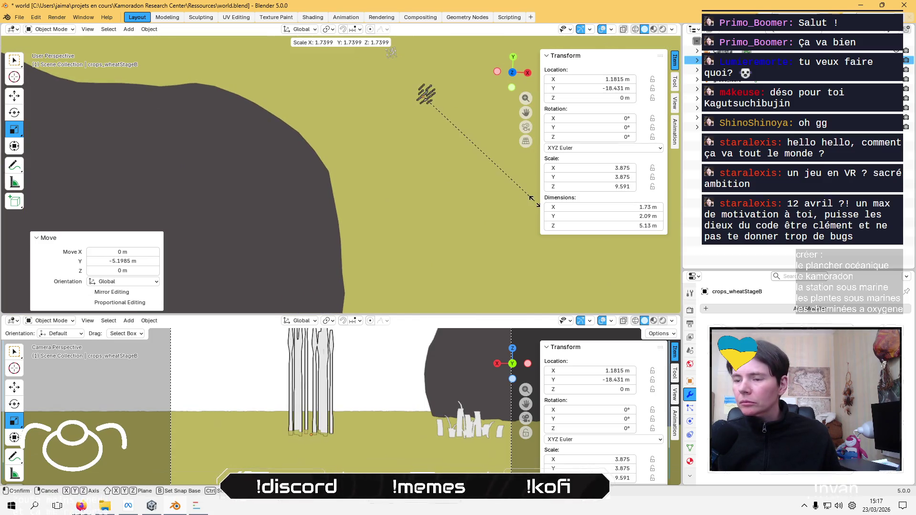
pyautogui.click(535, 202)
pyautogui.click(16, 97)
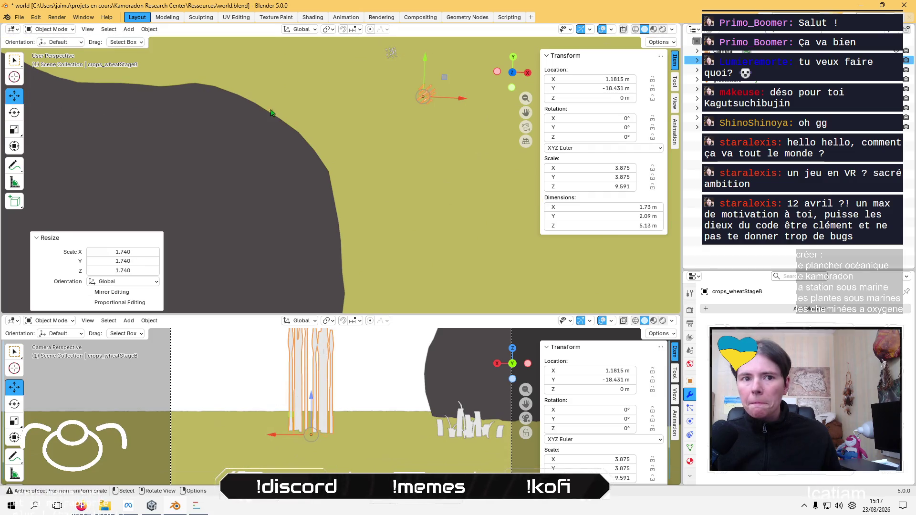
pyautogui.moveTo(443, 79)
pyautogui.mouseDown()
pyautogui.moveTo(483, 70)
pyautogui.moveTo(466, 130)
pyautogui.moveTo(507, 138)
pyautogui.moveTo(507, 155)
pyautogui.mouseUp()
pyautogui.moveTo(506, 155); pyautogui.dragTo(414, 100, button='middle')
pyautogui.keyDown('shift'); pyautogui.click(405, 99); pyautogui.keyUp('shift')
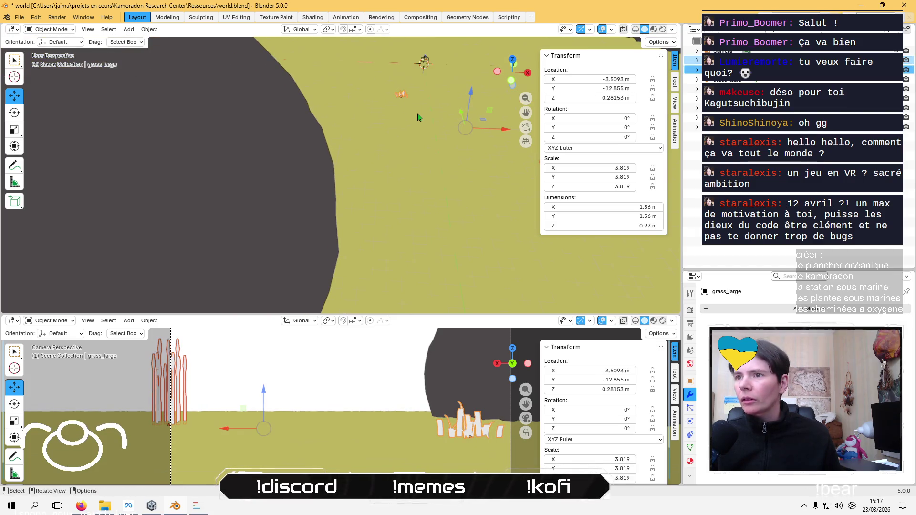
# Select grass_leafs, move it, and scale it up to 14.051
pyautogui.press('KP_Decimal')
pyautogui.moveTo(418, 118); pyautogui.dragTo(412, 178, button='middle')
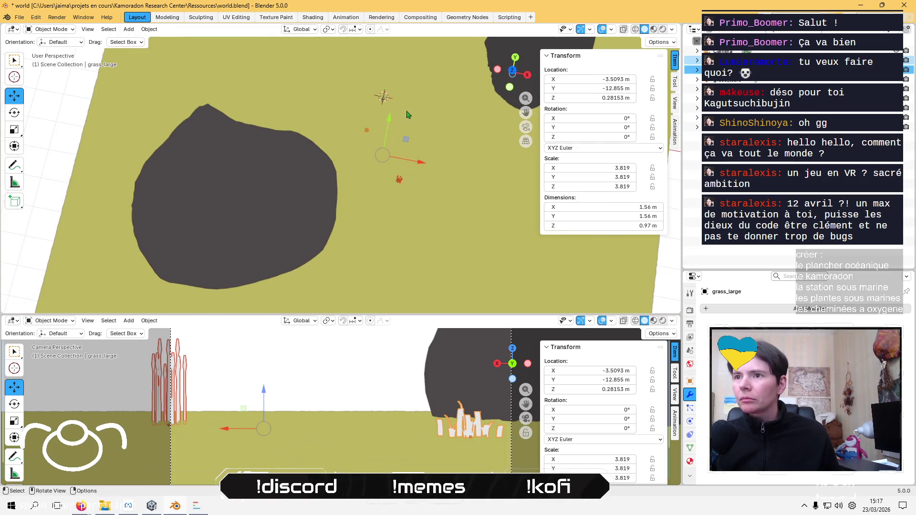
pyautogui.click(384, 98)
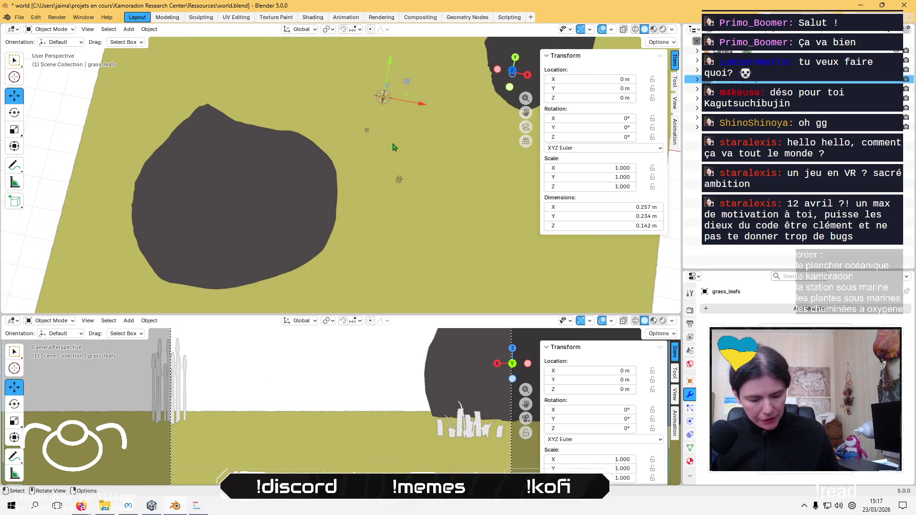
pyautogui.press('g')
pyautogui.click(465, 198)
pyautogui.press('s')
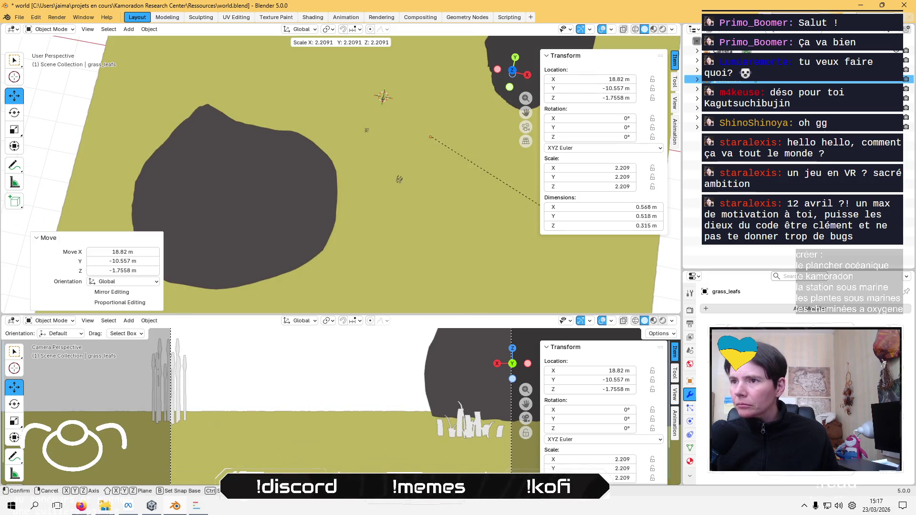
pyautogui.click(140, 233)
# Reposition the enlarged grass_leafs and raise it straight up along Z
pyautogui.press('g')
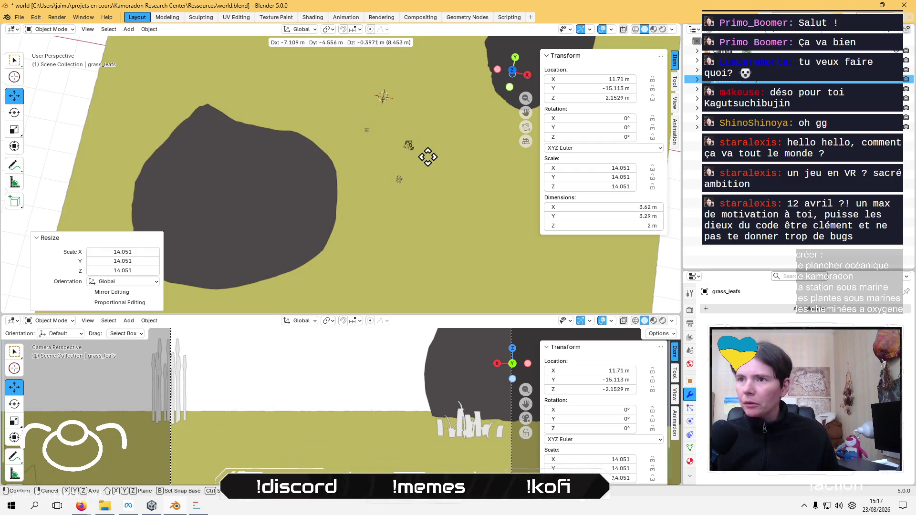
pyautogui.click(399, 147)
pyautogui.moveTo(384, 146)
pyautogui.mouseDown(button='middle')
pyautogui.moveTo(385, 159)
pyautogui.moveTo(371, 141)
pyautogui.mouseUp(button='middle')
pyautogui.press('g')
pyautogui.press('z')
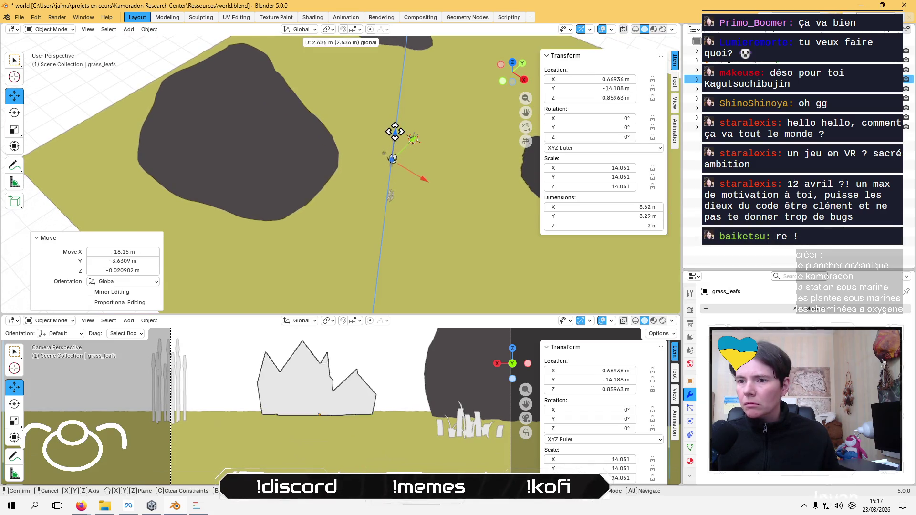
pyautogui.click(398, 143)
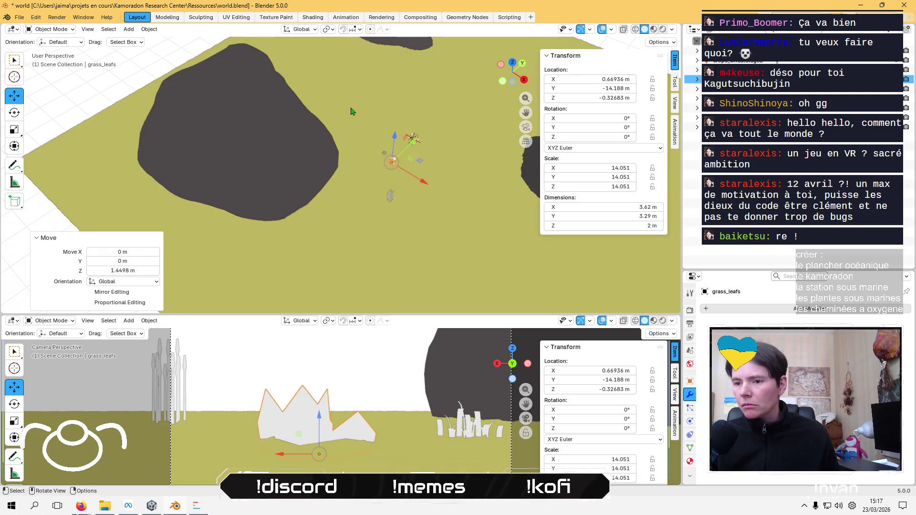
# Settle grass_leafs on the ground far back at about X 1.8114 m, Y −33.661 m
pyautogui.moveTo(398, 143)
pyautogui.mouseDown(button='middle')
pyautogui.moveTo(394, 159)
pyautogui.moveTo(394, 147)
pyautogui.moveTo(327, 176)
pyautogui.moveTo(341, 178)
pyautogui.mouseUp(button='middle')
pyautogui.press('g')
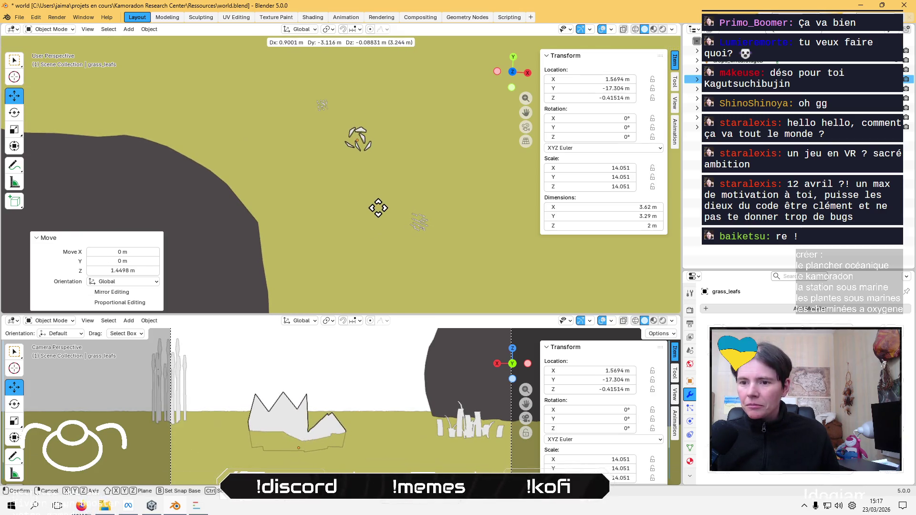
pyautogui.click(368, 264)
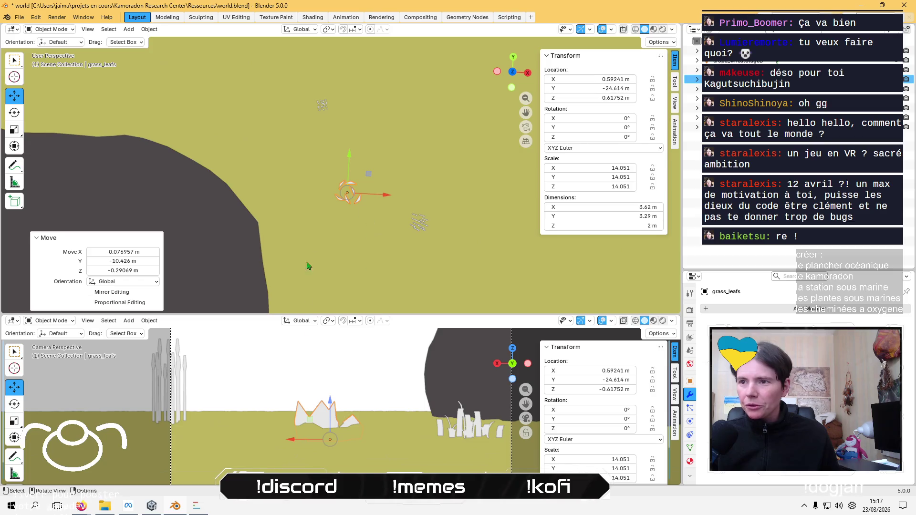
pyautogui.moveTo(330, 400); pyautogui.dragTo(330, 391)
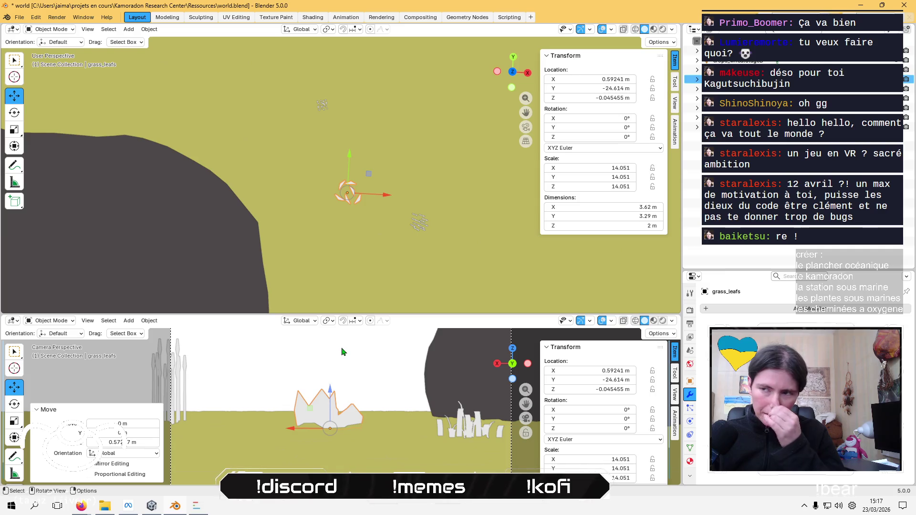
pyautogui.moveTo(367, 175); pyautogui.dragTo(372, 241)
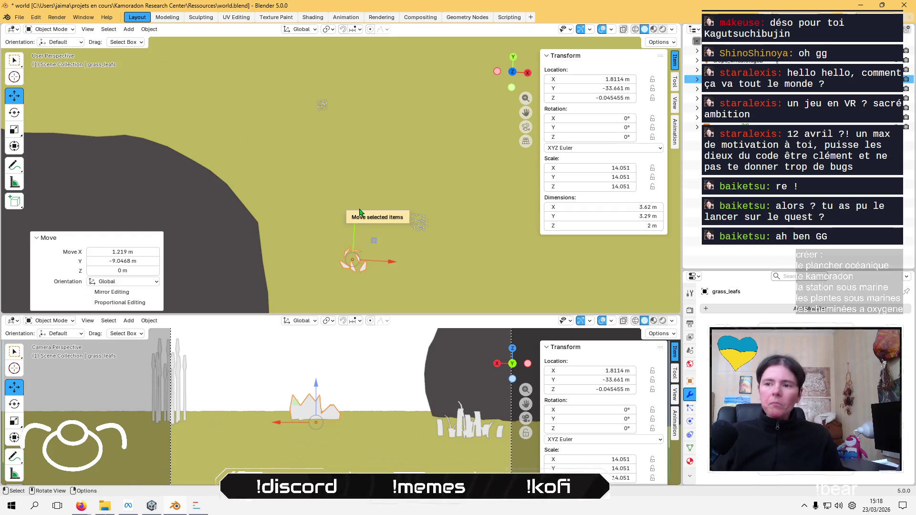
pyautogui.moveTo(374, 204)
pyautogui.mouseDown(button='middle')
pyautogui.moveTo(283, 190)
pyautogui.moveTo(301, 208)
pyautogui.moveTo(333, 199)
pyautogui.moveTo(321, 205)
pyautogui.mouseUp(button='middle')
pyautogui.scroll(4, 321, 205)
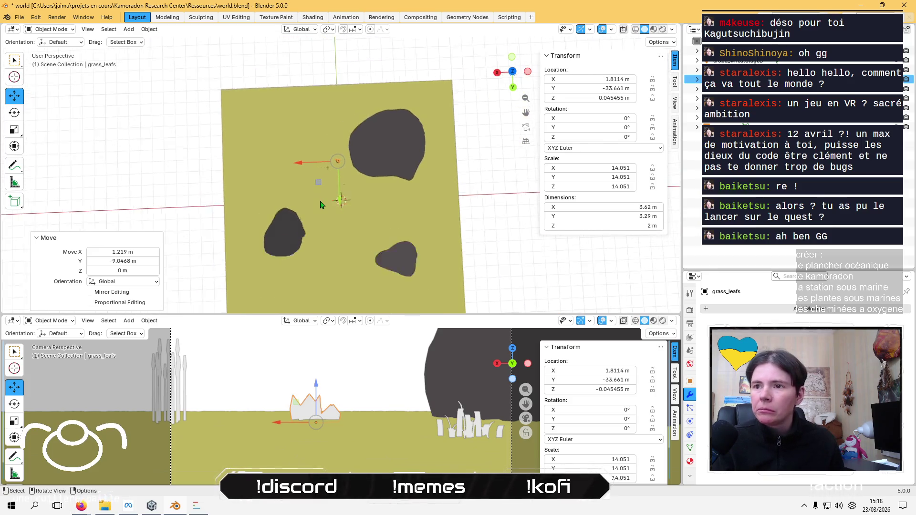
pyautogui.keyDown('shift'); pyautogui.click(307, 163); pyautogui.keyUp('shift')
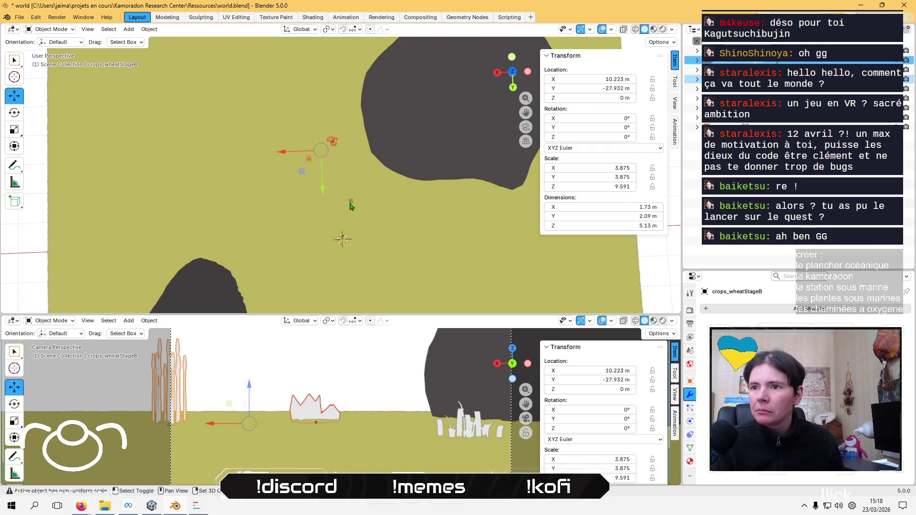
# Copy the grass and wheat group, paste it, and move and rotate the copy elsewhere
pyautogui.keyDown('shift'); pyautogui.click(351, 201); pyautogui.keyUp('shift')
pyautogui.hotkey('ctrl', 'c')
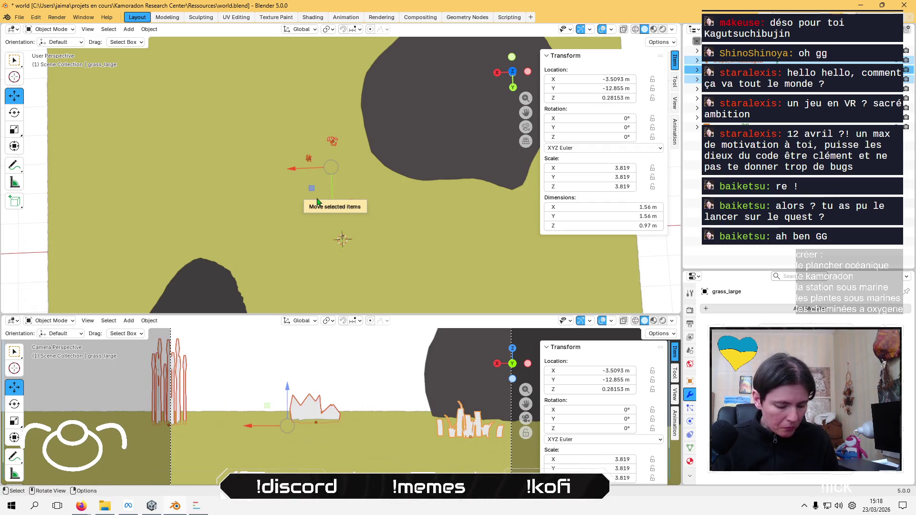
pyautogui.hotkey('ctrl', 'v')
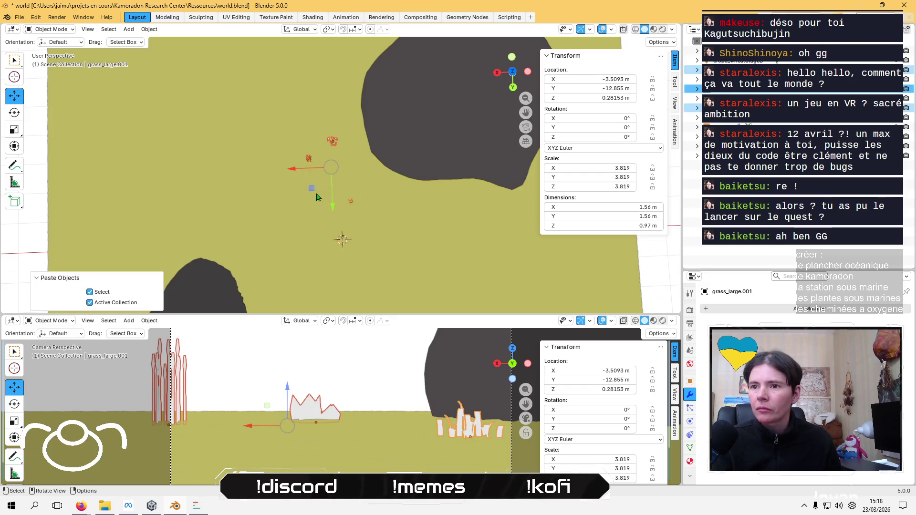
pyautogui.press('g')
pyautogui.hotkey('shift', 'z')
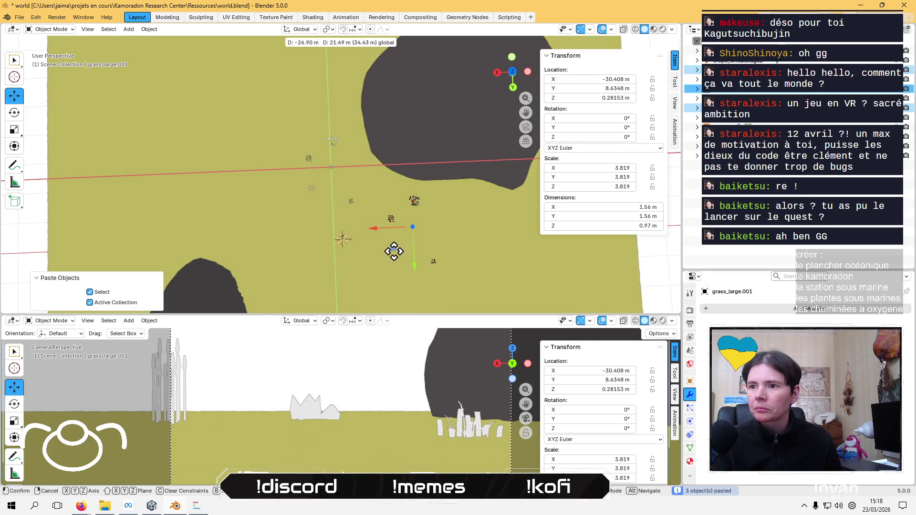
pyautogui.click(394, 251)
pyautogui.click(16, 116)
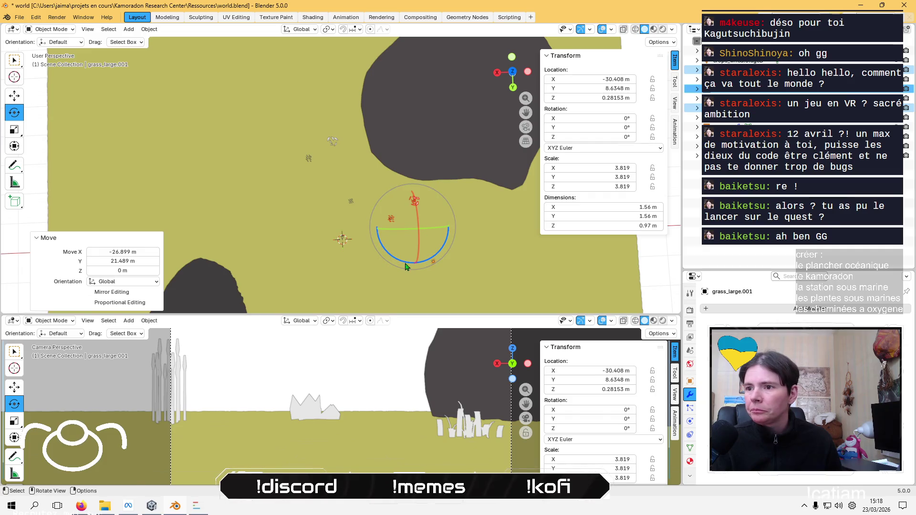
pyautogui.moveTo(405, 261)
pyautogui.mouseDown()
pyautogui.moveTo(377, 258)
pyautogui.moveTo(333, 230)
pyautogui.mouseUp()
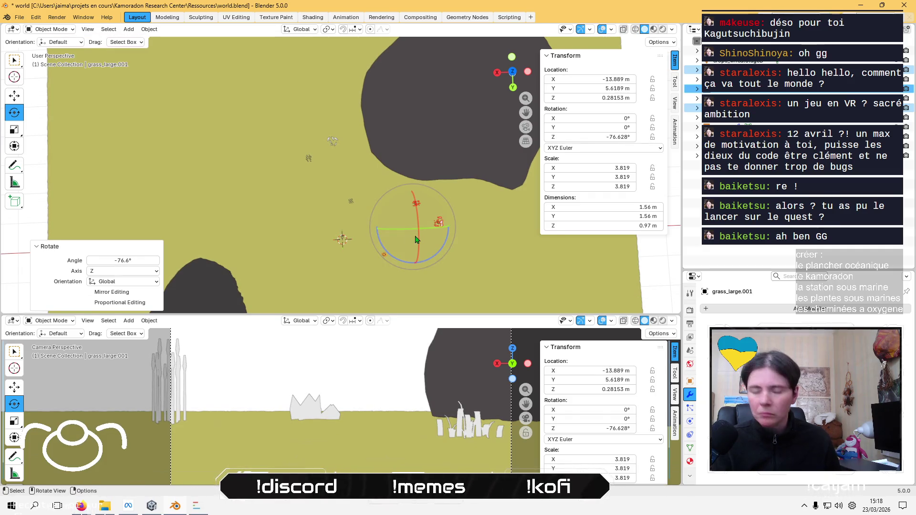
# Paste a second copy of the grass group and slide it left across the terrain
pyautogui.hotkey('ctrl', 'c')
pyautogui.hotkey('ctrl', 'v')
pyautogui.hotkey('shift', 'space')
pyautogui.press('g')
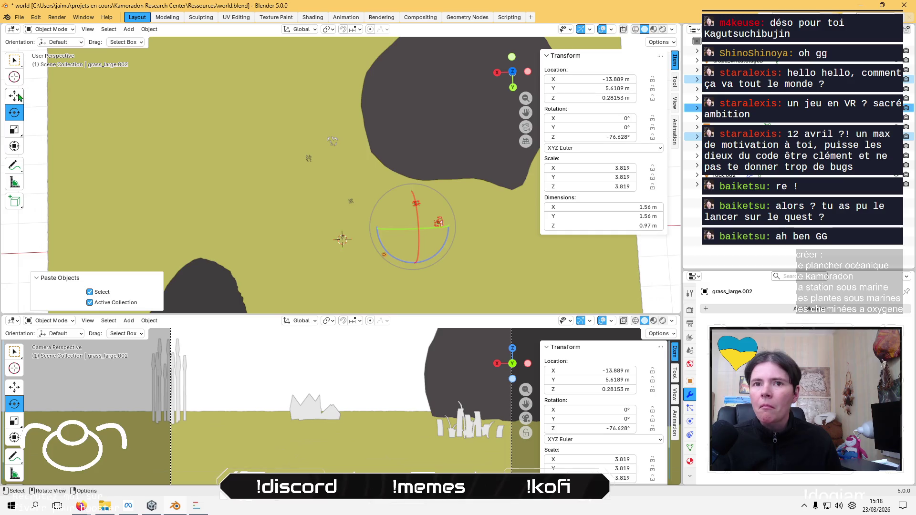
pyautogui.moveTo(397, 252)
pyautogui.mouseDown()
pyautogui.moveTo(248, 232)
pyautogui.moveTo(249, 241)
pyautogui.moveTo(305, 260)
pyautogui.moveTo(313, 222)
pyautogui.mouseUp()
pyautogui.click(14, 112)
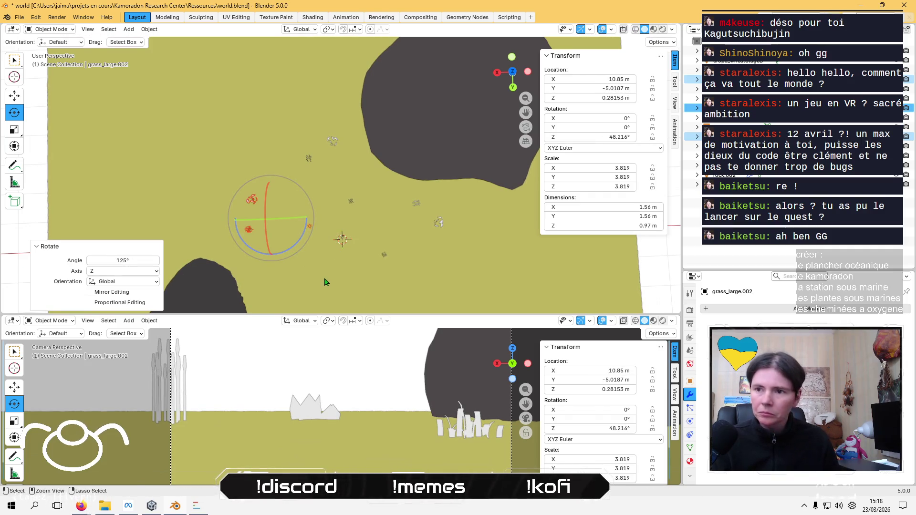
# Paste a third copy and move grass_large.003 to about X −3.07 m, Y 23.92 m
pyautogui.hotkey('ctrl', 'v')
pyautogui.click(15, 97)
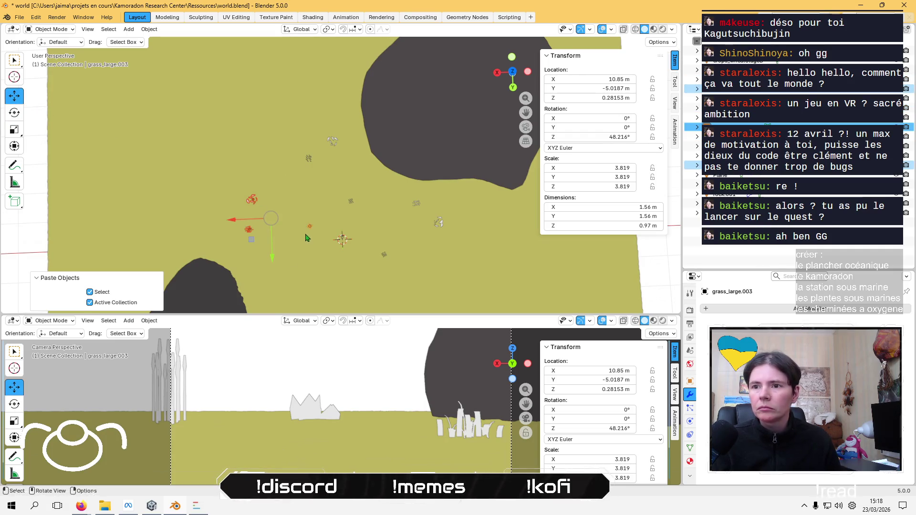
pyautogui.moveTo(254, 240)
pyautogui.mouseDown()
pyautogui.moveTo(301, 285)
pyautogui.moveTo(303, 313)
pyautogui.mouseUp()
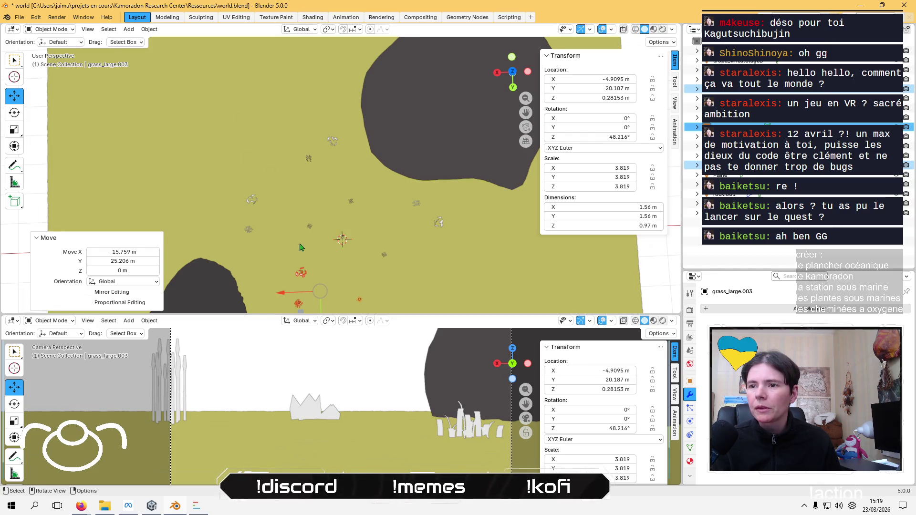
pyautogui.moveTo(300, 247); pyautogui.dragTo(355, 203, button='middle')
pyautogui.moveTo(447, 178); pyautogui.dragTo(462, 172)
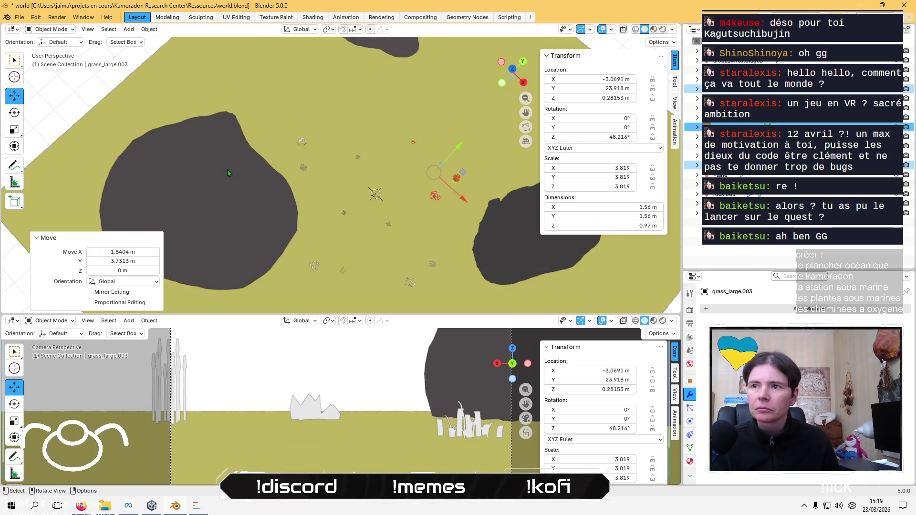
# Turn the camera to −144.13° about Z so it faces the large dark rock
pyautogui.click(730, 50)
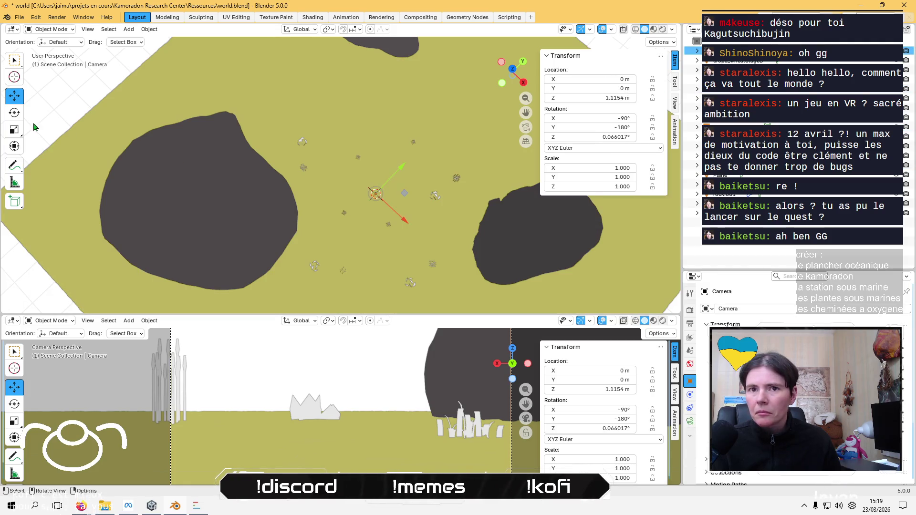
pyautogui.click(14, 113)
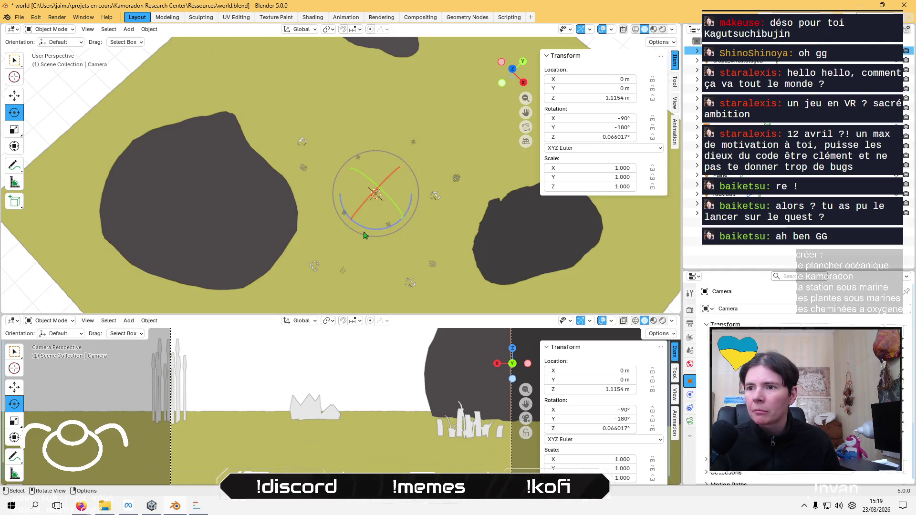
pyautogui.moveTo(363, 235)
pyautogui.mouseDown()
pyautogui.moveTo(450, 220)
pyautogui.moveTo(327, 188)
pyautogui.moveTo(223, 180)
pyautogui.moveTo(260, 115)
pyautogui.moveTo(435, 76)
pyautogui.moveTo(502, 92)
pyautogui.moveTo(401, 143)
pyautogui.moveTo(341, 188)
pyautogui.moveTo(353, 198)
pyautogui.moveTo(347, 206)
pyautogui.moveTo(334, 143)
pyautogui.moveTo(341, 120)
pyautogui.mouseUp()
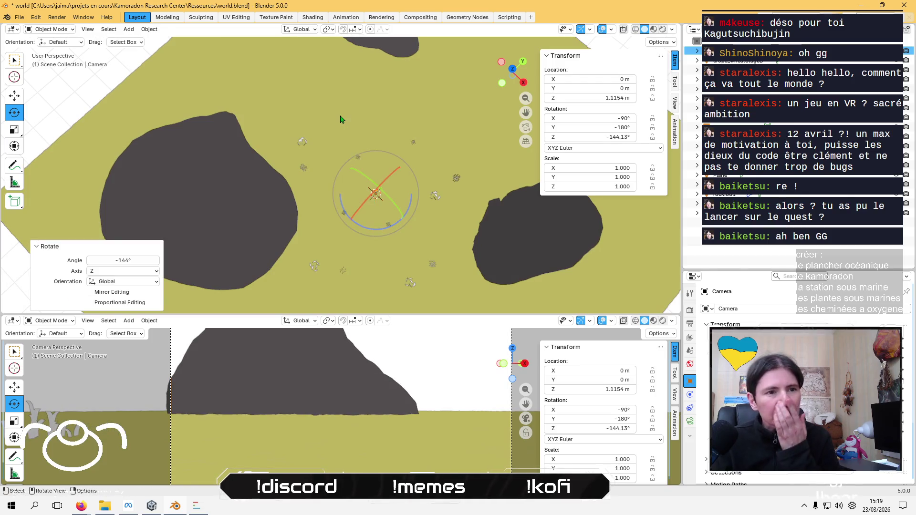
pyautogui.scroll(4, 334, 133)
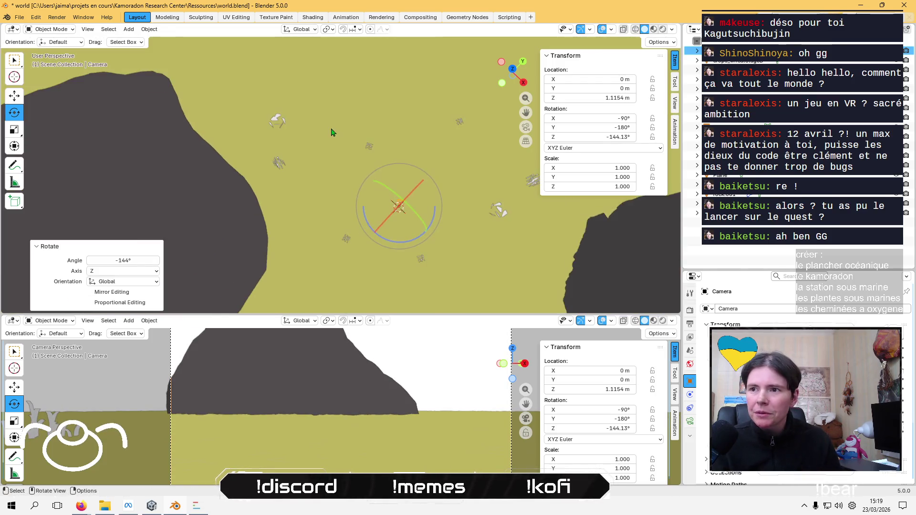
pyautogui.moveTo(281, 172)
pyautogui.mouseDown(button='middle')
pyautogui.moveTo(282, 129)
pyautogui.moveTo(317, 102)
pyautogui.moveTo(242, 95)
pyautogui.moveTo(282, 123)
pyautogui.moveTo(277, 147)
pyautogui.mouseUp(button='middle')
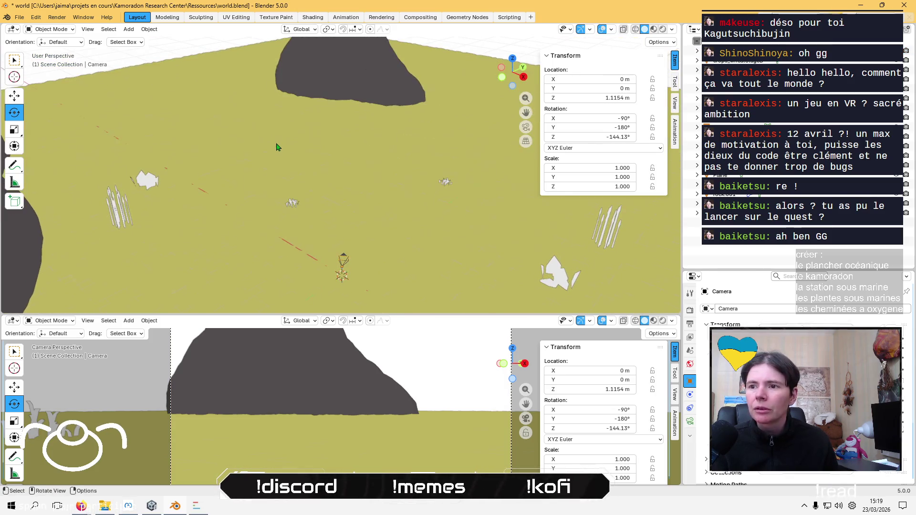
pyautogui.click(128, 30)
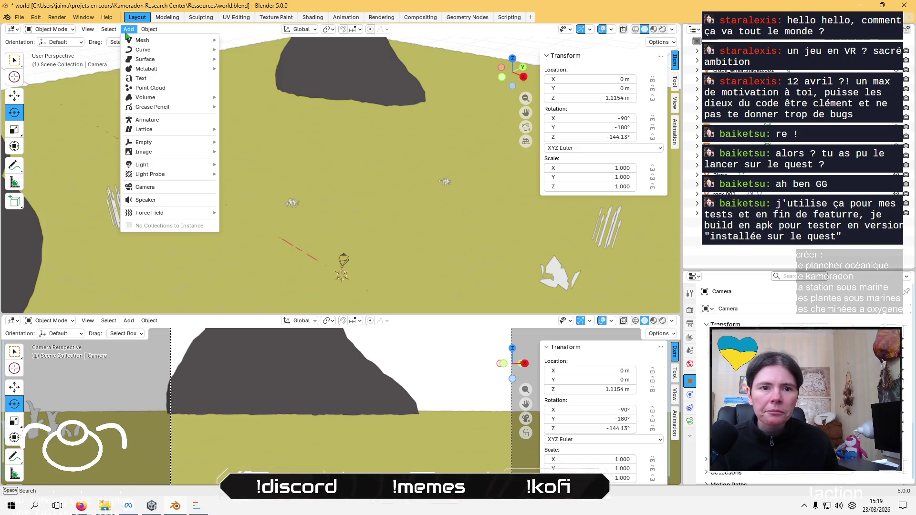
# Add a generated rock, rock.003, at the origin from the Mesh menu
pyautogui.moveTo(172, 45)
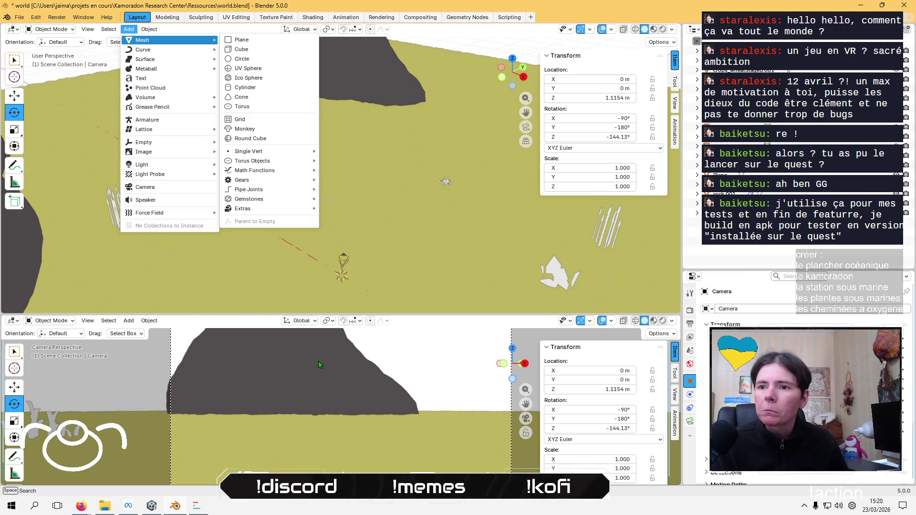
pyautogui.moveTo(287, 212)
pyautogui.click(342, 208)
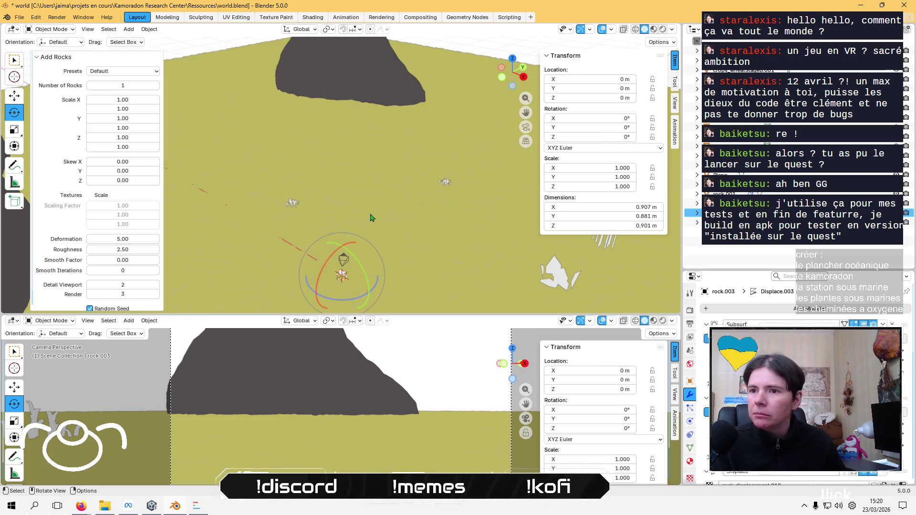
# Move rock.003 onto the terrain and tilt it to −60.31° on Y
pyautogui.moveTo(371, 218); pyautogui.dragTo(311, 225, button='middle')
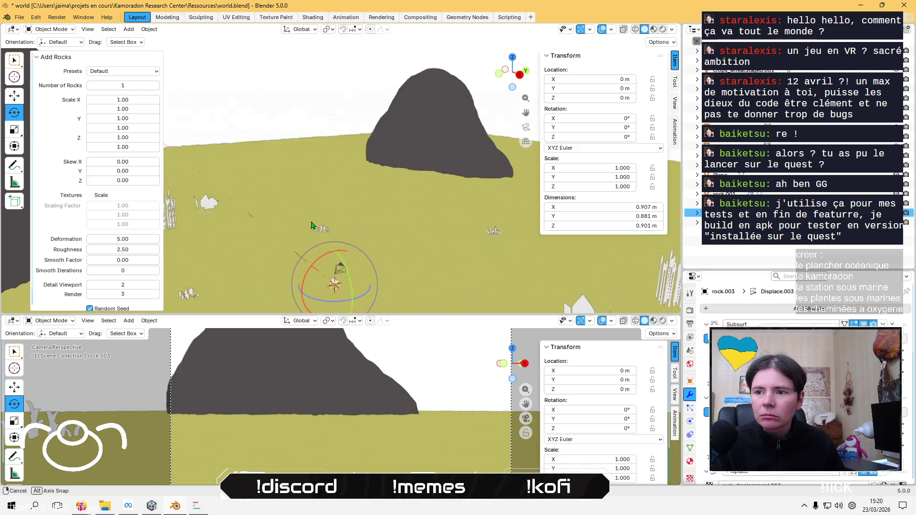
pyautogui.hotkey('alt', 'Tab')
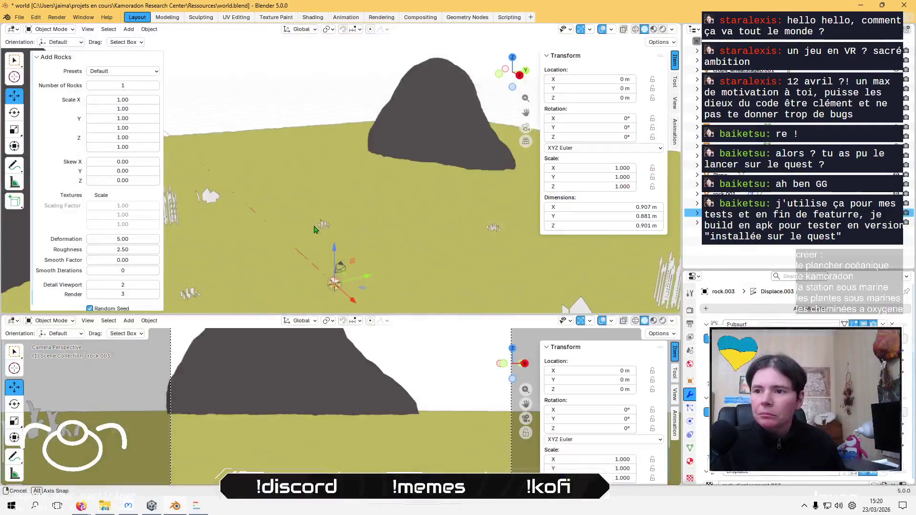
pyautogui.press('g')
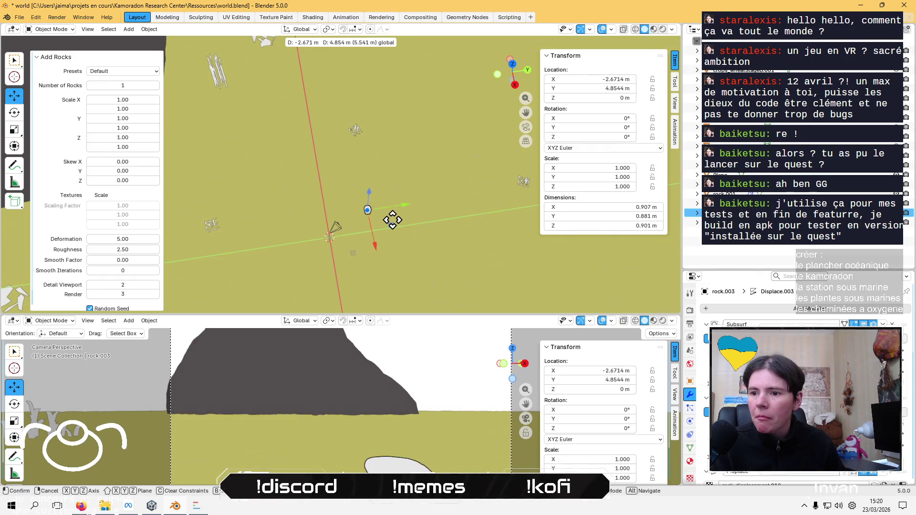
pyautogui.click(408, 195)
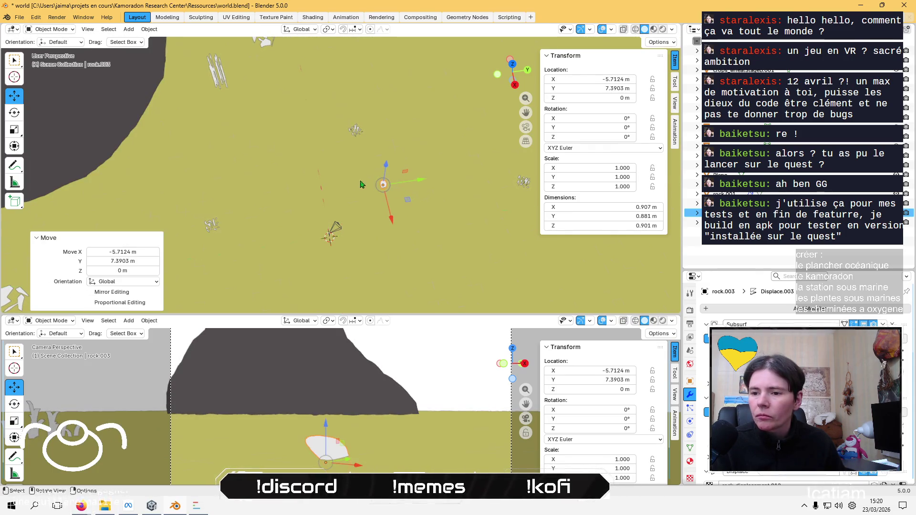
pyautogui.click(14, 113)
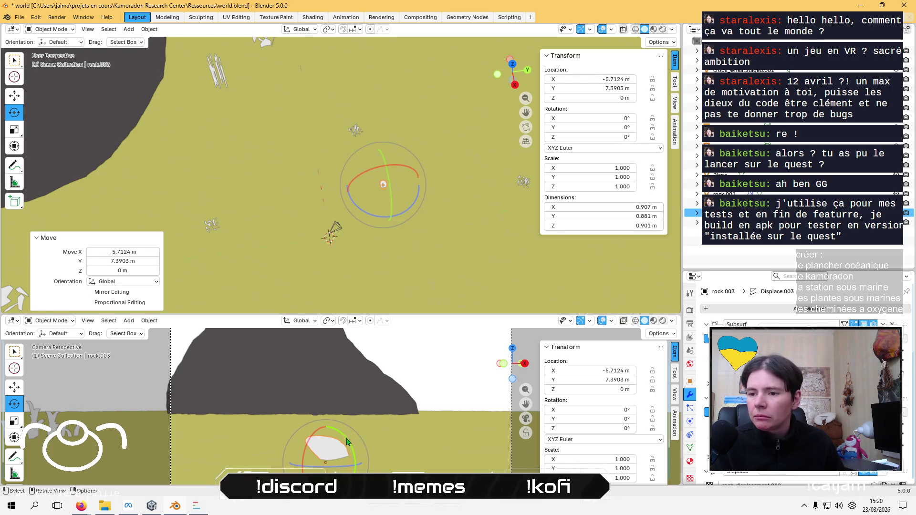
pyautogui.moveTo(350, 445); pyautogui.dragTo(311, 392)
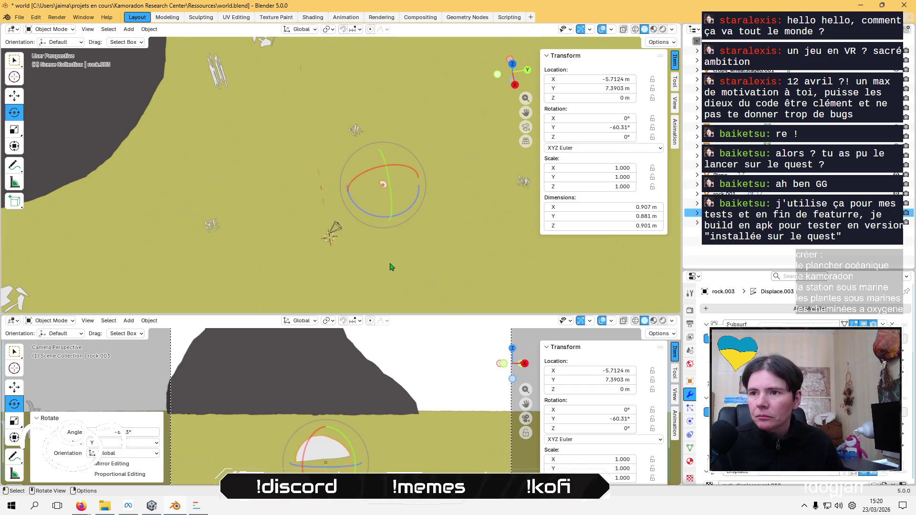
pyautogui.moveTo(390, 266)
pyautogui.mouseDown(button='middle')
pyautogui.moveTo(423, 239)
pyautogui.moveTo(418, 254)
pyautogui.mouseUp(button='middle')
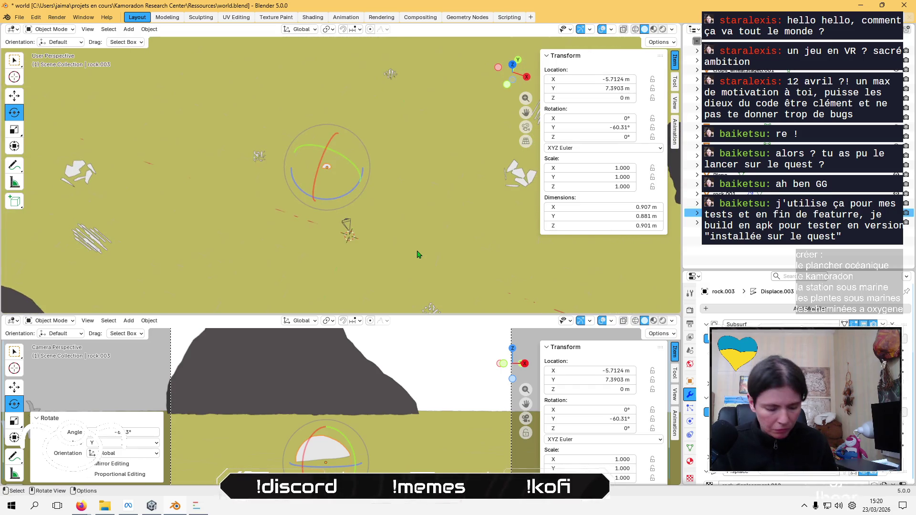
# Paste a copy, rock.004, and slide it across the ground
pyautogui.hotkey('ctrl', 'v')
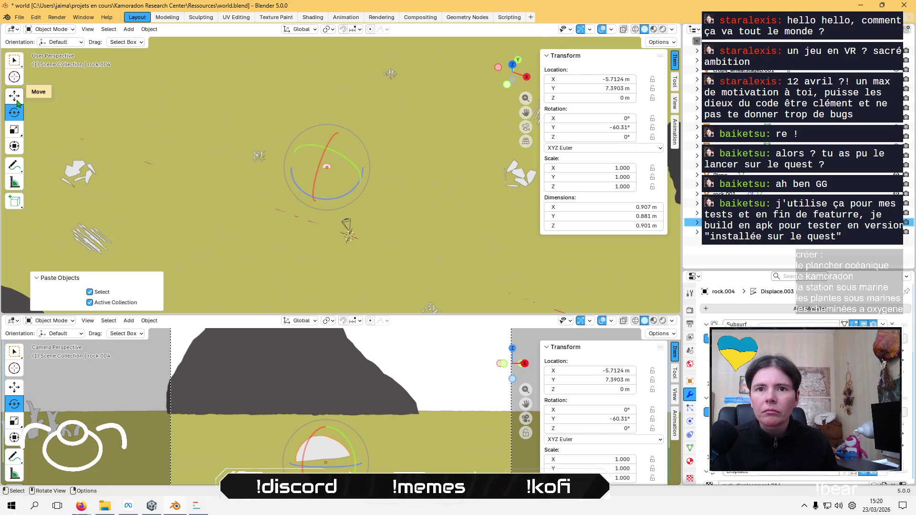
pyautogui.click(14, 95)
pyautogui.moveTo(359, 164)
pyautogui.mouseDown()
pyautogui.moveTo(436, 155)
pyautogui.moveTo(453, 139)
pyautogui.moveTo(450, 147)
pyautogui.mouseUp()
pyautogui.moveTo(450, 148); pyautogui.dragTo(334, 190, button='middle')
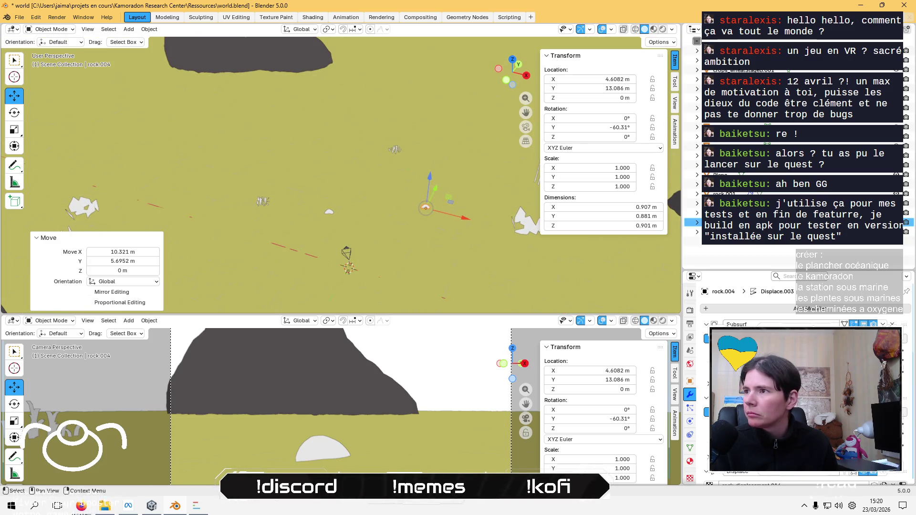
pyautogui.click(346, 253)
pyautogui.moveTo(272, 218); pyautogui.dragTo(239, 190, button='middle')
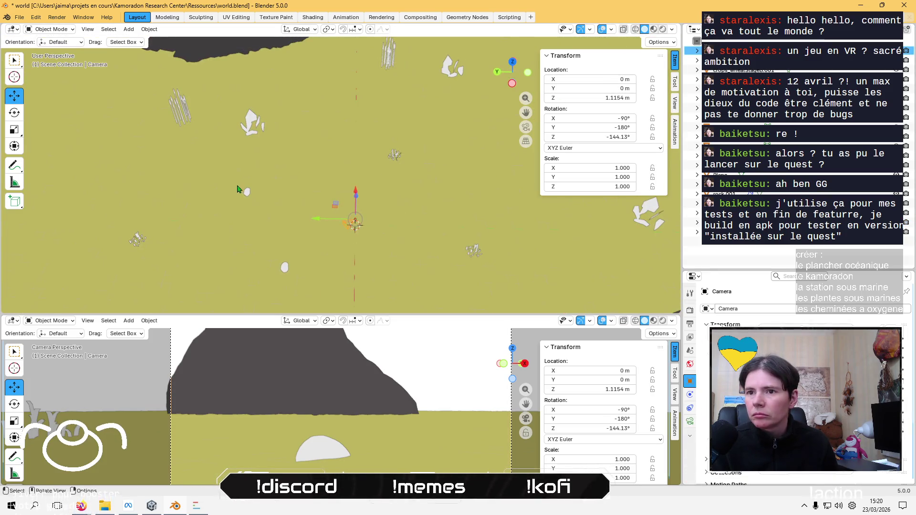
# Turn rock.004 to −44.428° about Z and scale it to 1.252
pyautogui.click(247, 193)
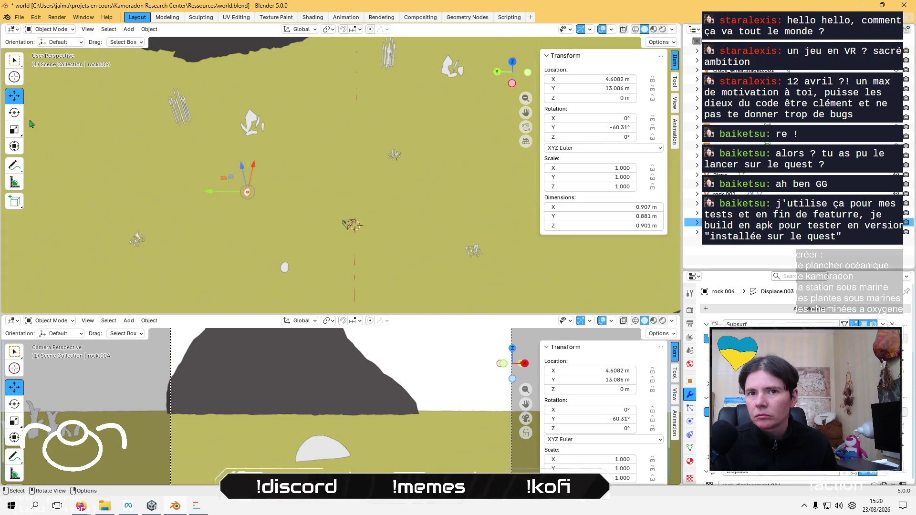
pyautogui.click(14, 113)
pyautogui.moveTo(270, 220); pyautogui.dragTo(246, 194)
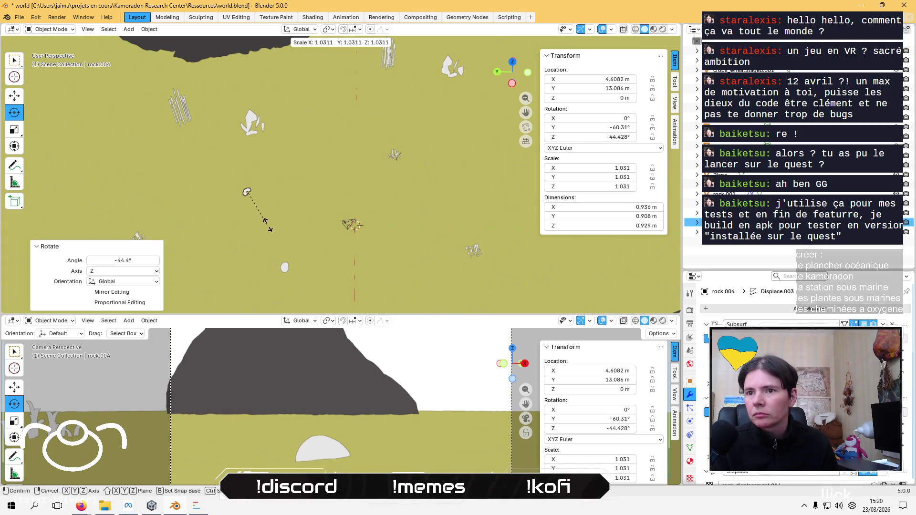
pyautogui.press('s')
pyautogui.click(270, 207)
pyautogui.moveTo(270, 207); pyautogui.dragTo(324, 197, button='middle')
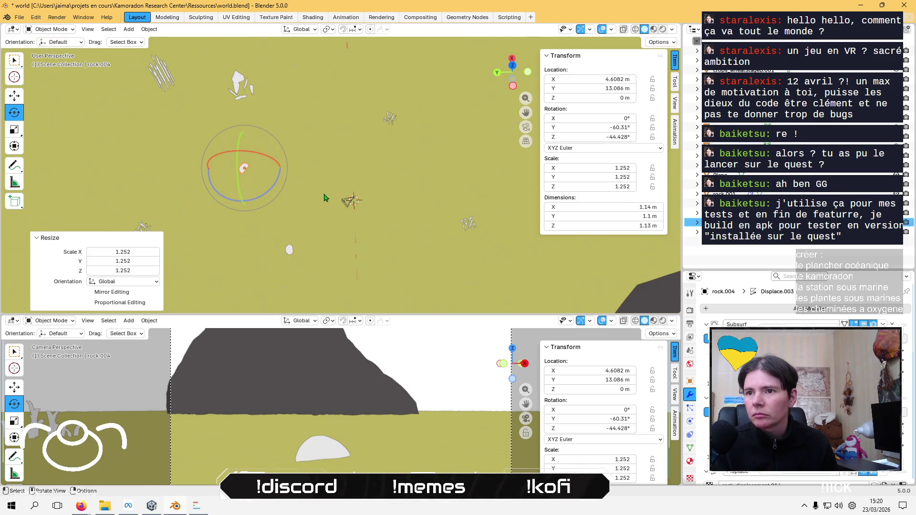
pyautogui.moveTo(327, 147)
pyautogui.mouseDown(button='middle')
pyautogui.moveTo(350, 181)
pyautogui.moveTo(421, 191)
pyautogui.moveTo(403, 224)
pyautogui.moveTo(247, 170)
pyautogui.mouseUp(button='middle')
pyautogui.click(129, 29)
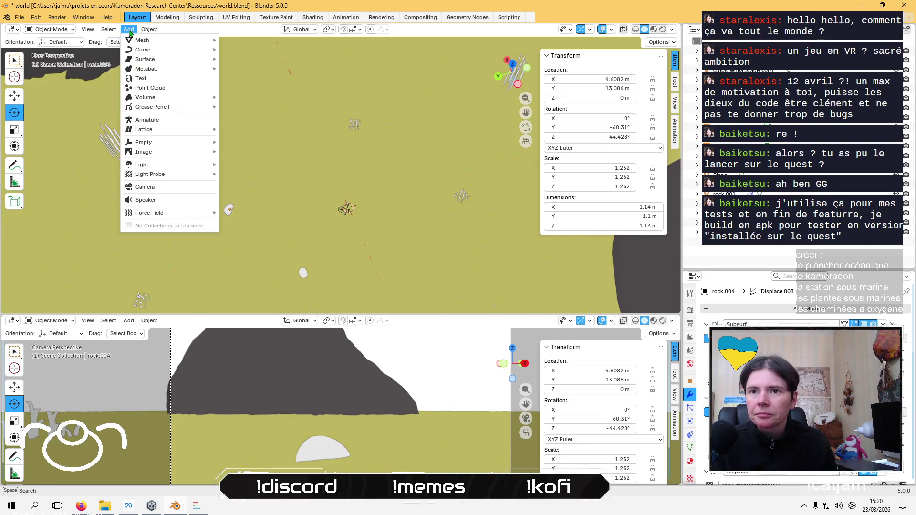
# Generate another rock, rock.005, and move it onto the terrain away from the origin
pyautogui.moveTo(193, 143)
pyautogui.moveTo(157, 40)
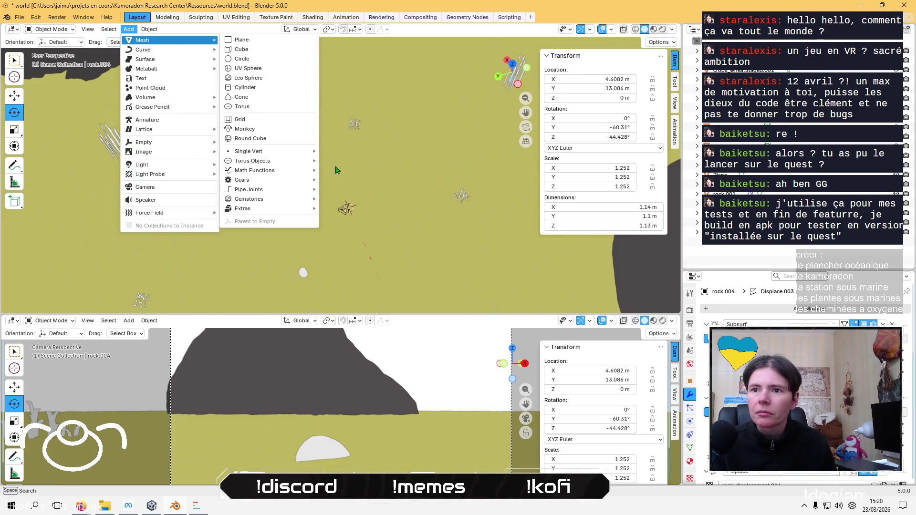
pyautogui.moveTo(288, 210)
pyautogui.click(336, 212)
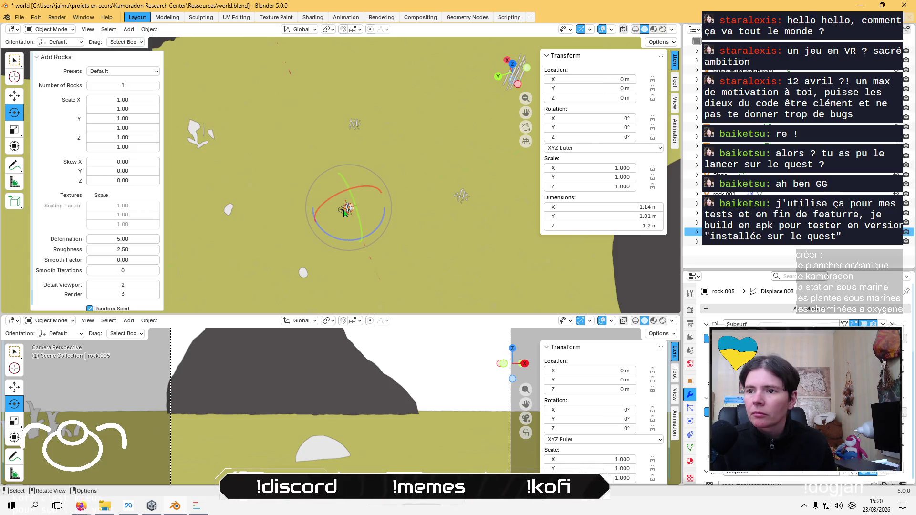
pyautogui.click(20, 102)
pyautogui.moveTo(319, 199)
pyautogui.mouseDown()
pyautogui.moveTo(364, 153)
pyautogui.moveTo(414, 198)
pyautogui.mouseUp()
pyautogui.moveTo(414, 198)
pyautogui.mouseDown(button='middle')
pyautogui.moveTo(381, 232)
pyautogui.moveTo(356, 172)
pyautogui.moveTo(368, 239)
pyautogui.mouseUp(button='middle')
pyautogui.moveTo(344, 144)
pyautogui.mouseDown()
pyautogui.moveTo(387, 117)
pyautogui.moveTo(244, 135)
pyautogui.mouseUp()
# Paste a copy of the rock as rock.006 and tilt it -73.9° about X
pyautogui.hotkey('ctrl', 'v')
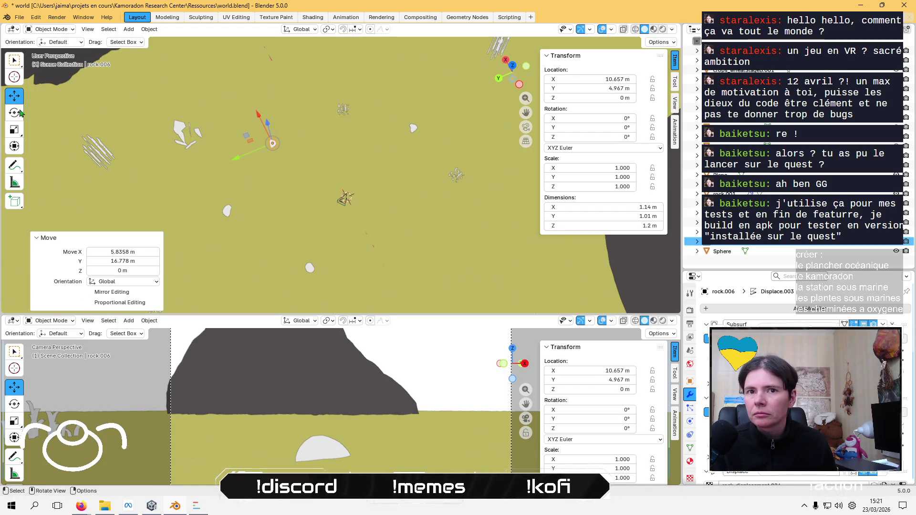
pyautogui.click(15, 112)
pyautogui.scroll(5, 177, 130)
pyautogui.moveTo(170, 75); pyautogui.dragTo(165, 89)
pyautogui.moveTo(165, 88); pyautogui.dragTo(167, 94, button='middle')
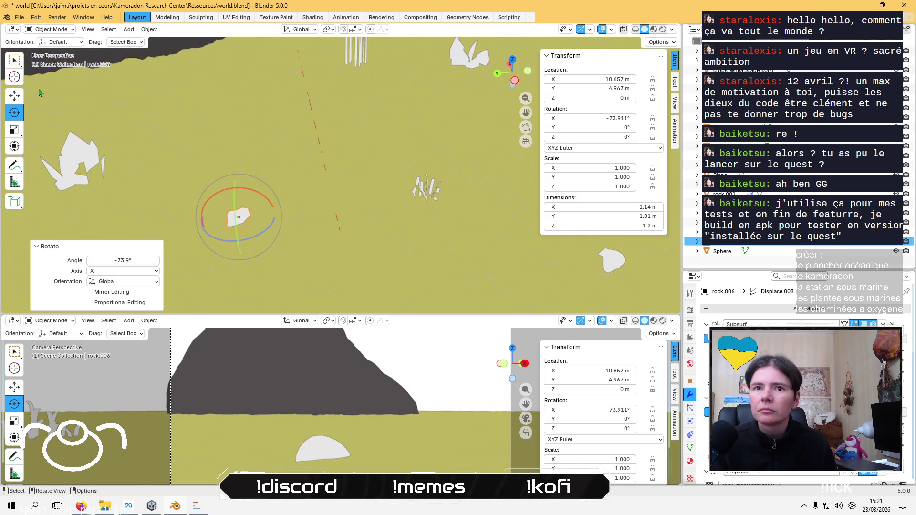
# Raise rock.006 to about 0.18 m above the ground
pyautogui.click(15, 96)
pyautogui.moveTo(237, 194)
pyautogui.mouseDown(button='middle')
pyautogui.moveTo(260, 231)
pyautogui.moveTo(292, 192)
pyautogui.moveTo(285, 178)
pyautogui.moveTo(318, 137)
pyautogui.mouseUp(button='middle')
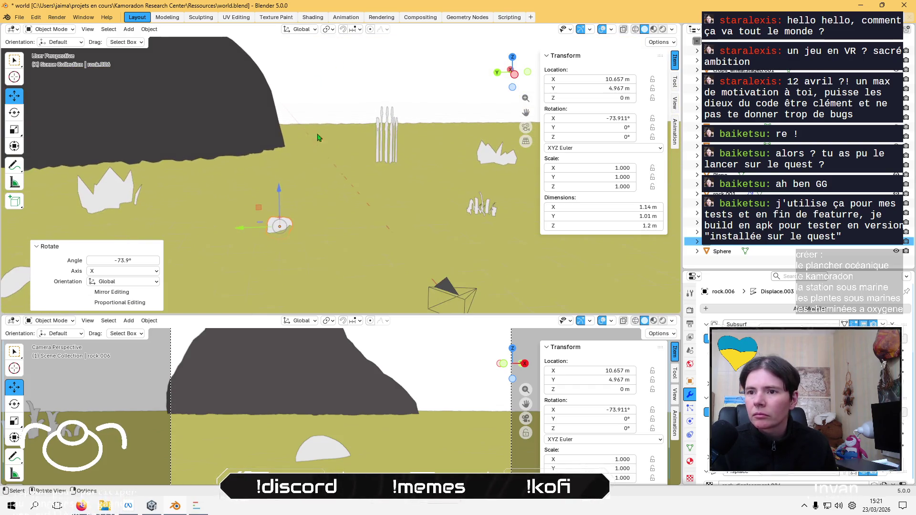
pyautogui.moveTo(279, 195); pyautogui.dragTo(277, 186)
pyautogui.moveTo(374, 96)
pyautogui.mouseDown(button='middle')
pyautogui.moveTo(286, 204)
pyautogui.moveTo(267, 210)
pyautogui.mouseUp(button='middle')
# Rotate the camera about its vertical axis to a Z rotation of -199.3°
pyautogui.click(438, 270)
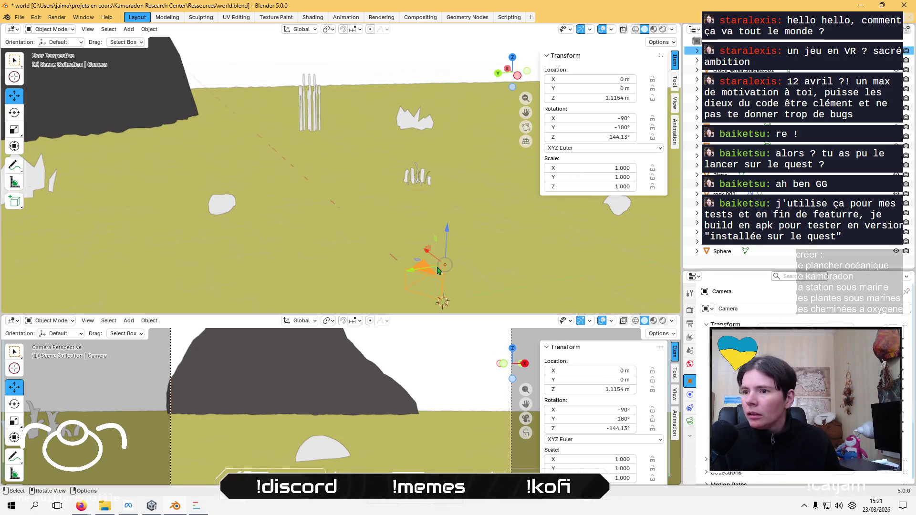
pyautogui.click(21, 118)
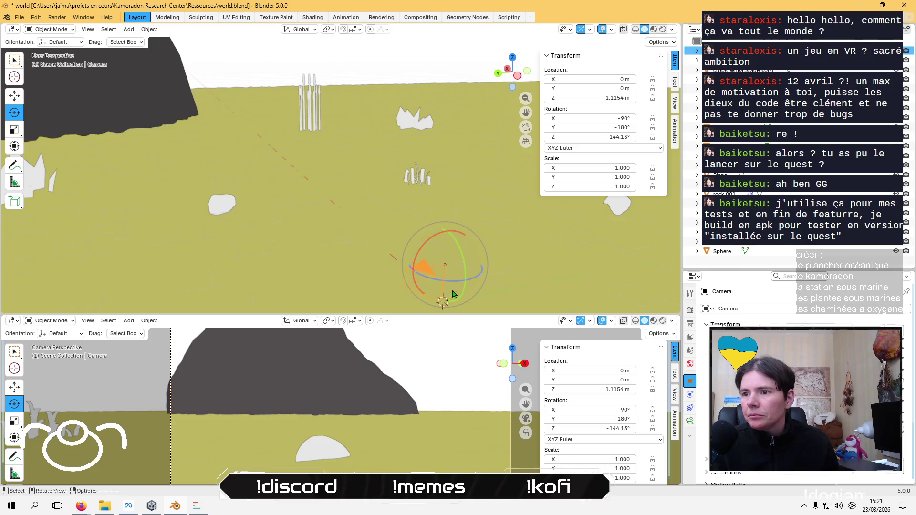
pyautogui.moveTo(462, 284)
pyautogui.mouseDown()
pyautogui.moveTo(428, 285)
pyautogui.moveTo(541, 280)
pyautogui.moveTo(584, 246)
pyautogui.moveTo(533, 172)
pyautogui.moveTo(455, 151)
pyautogui.moveTo(388, 171)
pyautogui.moveTo(345, 227)
pyautogui.moveTo(482, 286)
pyautogui.moveTo(536, 230)
pyautogui.moveTo(653, 265)
pyautogui.moveTo(520, 281)
pyautogui.moveTo(394, 251)
pyautogui.mouseUp()
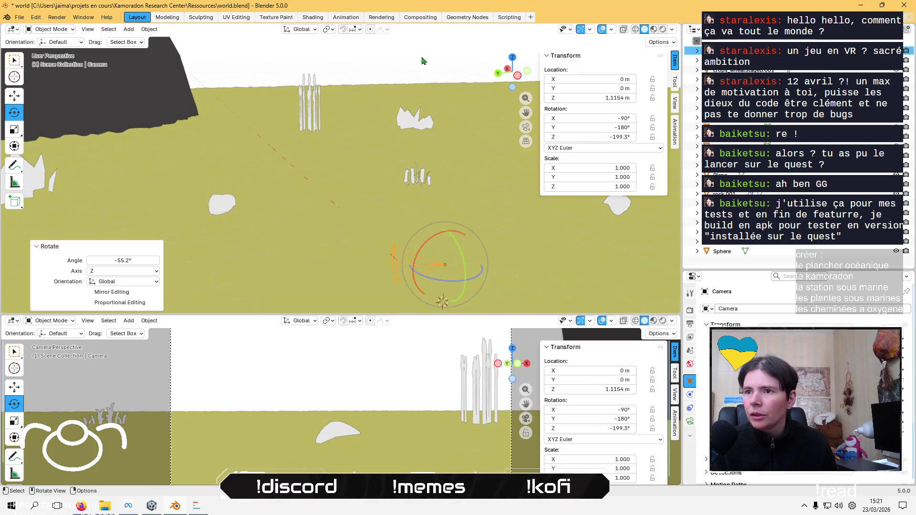
pyautogui.click(359, 72)
# Save the world file with Ctrl+S, then select rock.006
pyautogui.hotkey('ctrl', 's')
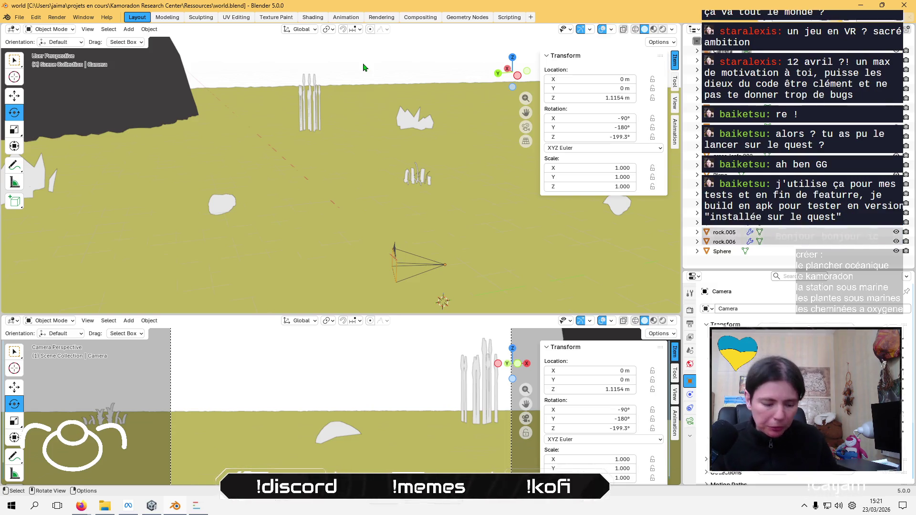
pyautogui.hotkey('alt', 'Tab')
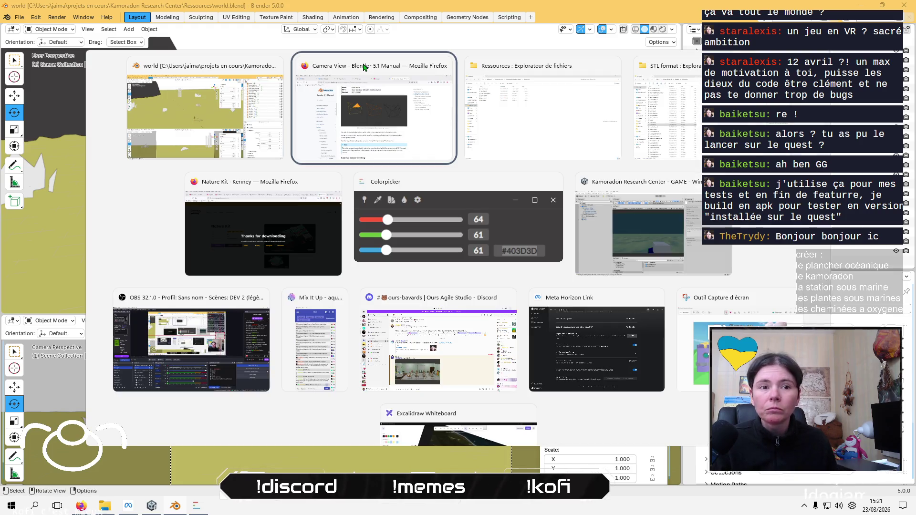
pyautogui.hotkey('alt', 'Tab')
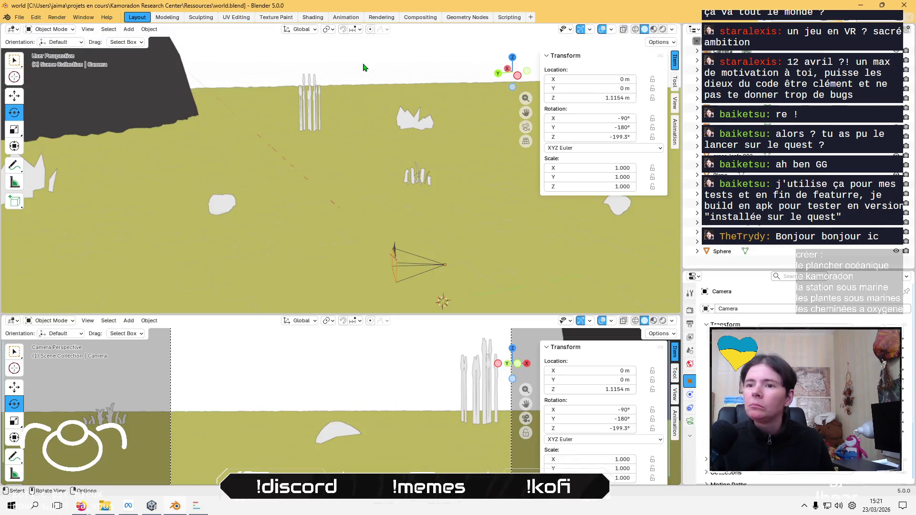
pyautogui.click(228, 213)
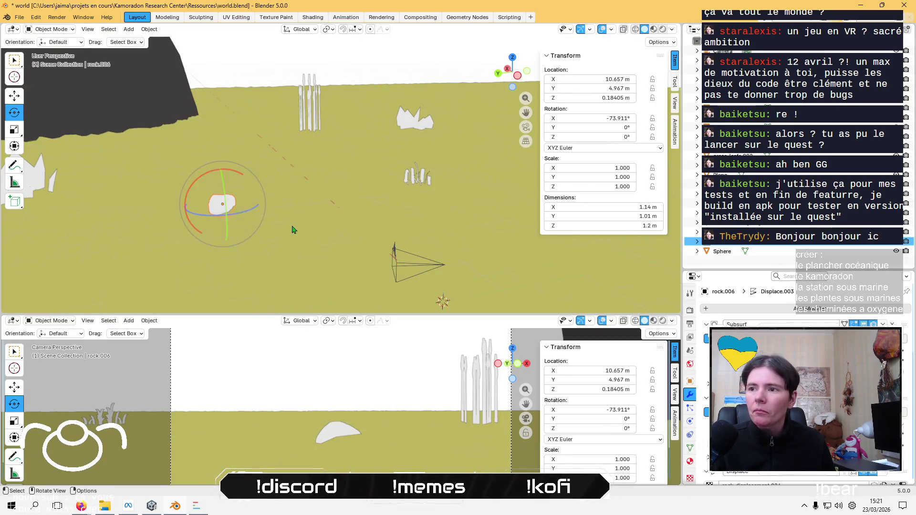
# Select the rocks rock.003, rock.004 and rock.005 on the terrain
pyautogui.moveTo(292, 229); pyautogui.dragTo(327, 220, button='middle')
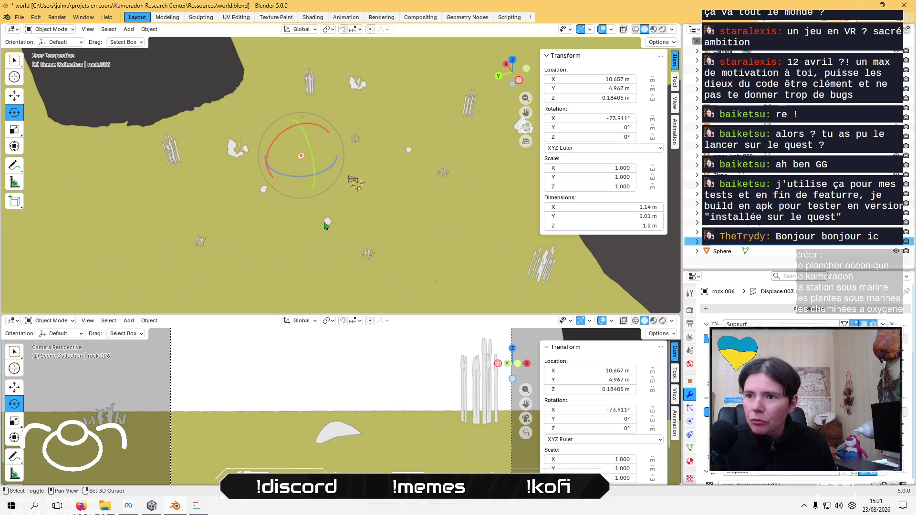
pyautogui.click(325, 224)
pyautogui.click(262, 195)
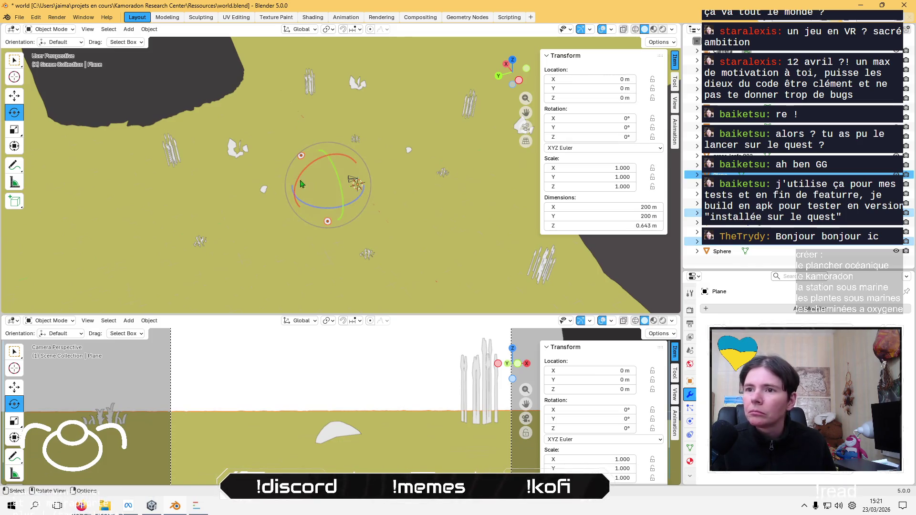
pyautogui.click(265, 191)
pyautogui.keyDown('shift'); pyautogui.click(300, 157); pyautogui.keyUp('shift')
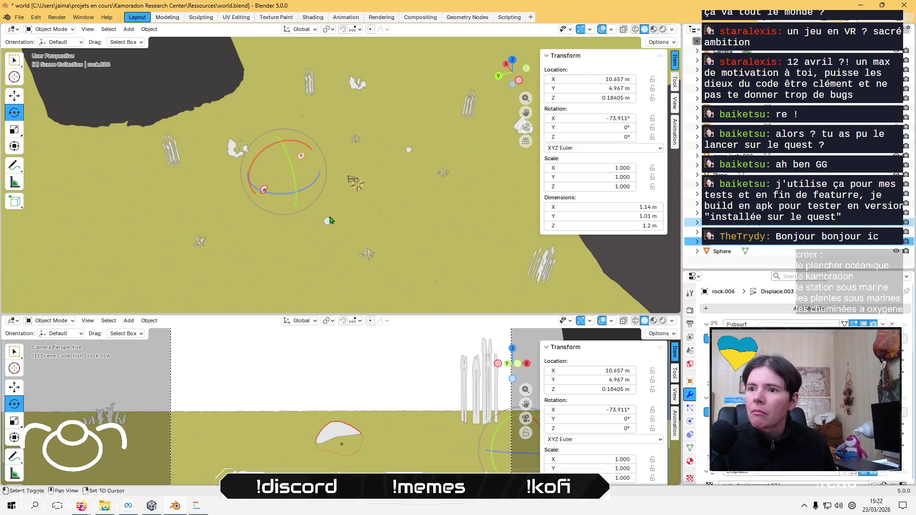
pyautogui.keyDown('shift'); pyautogui.click(328, 222); pyautogui.keyUp('shift')
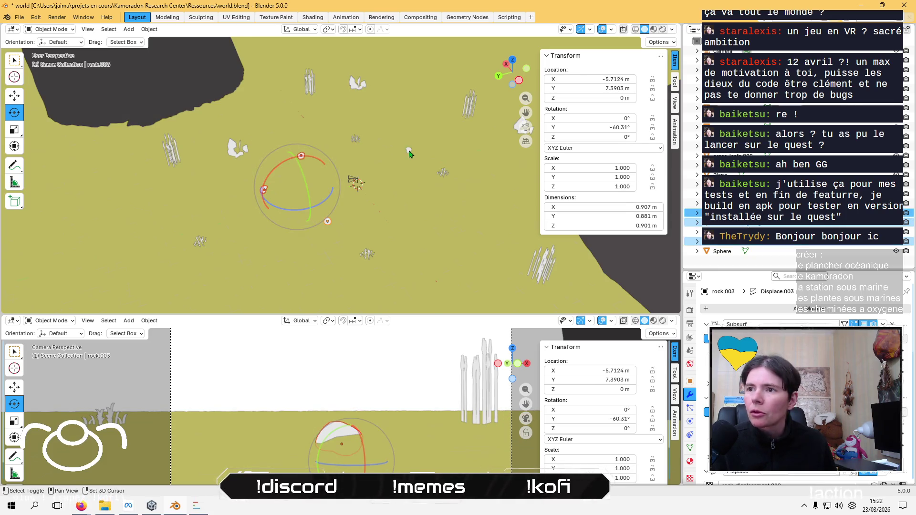
pyautogui.keyDown('shift'); pyautogui.click(409, 152); pyautogui.keyUp('shift')
pyautogui.moveTo(409, 151)
pyautogui.mouseDown(button='middle')
pyautogui.moveTo(453, 198)
pyautogui.moveTo(369, 283)
pyautogui.moveTo(276, 134)
pyautogui.mouseUp(button='middle')
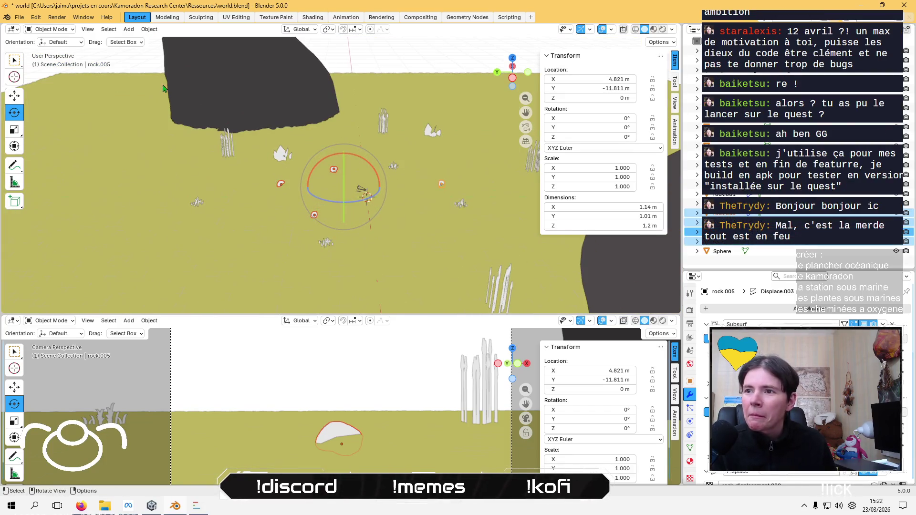
# In Vertex Paint mode, fill rock.005 with grey #888181 via Set Vertex Colors, then return to Object Mode
pyautogui.click(58, 29)
pyautogui.click(62, 73)
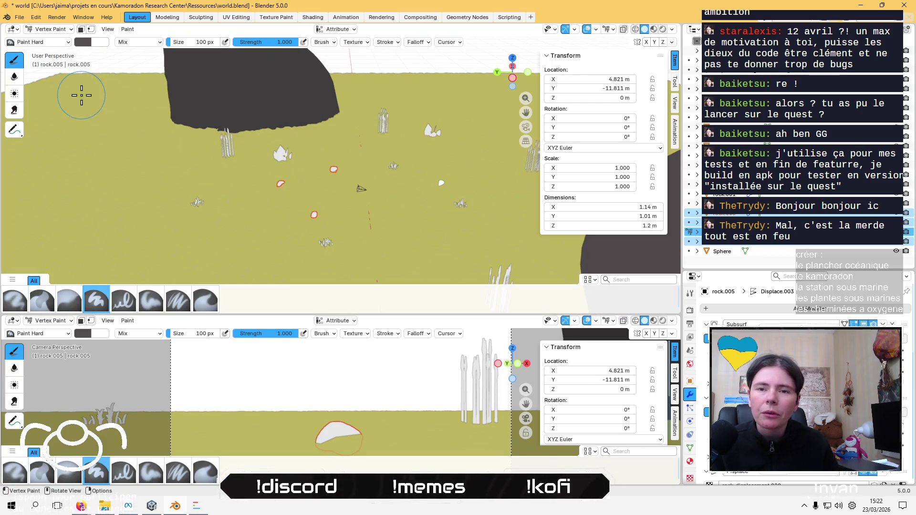
pyautogui.click(89, 43)
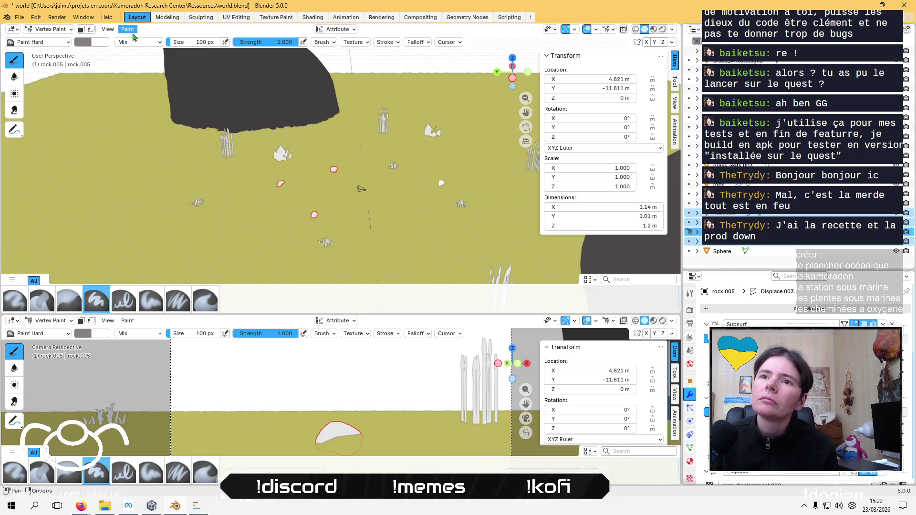
pyautogui.click(125, 29)
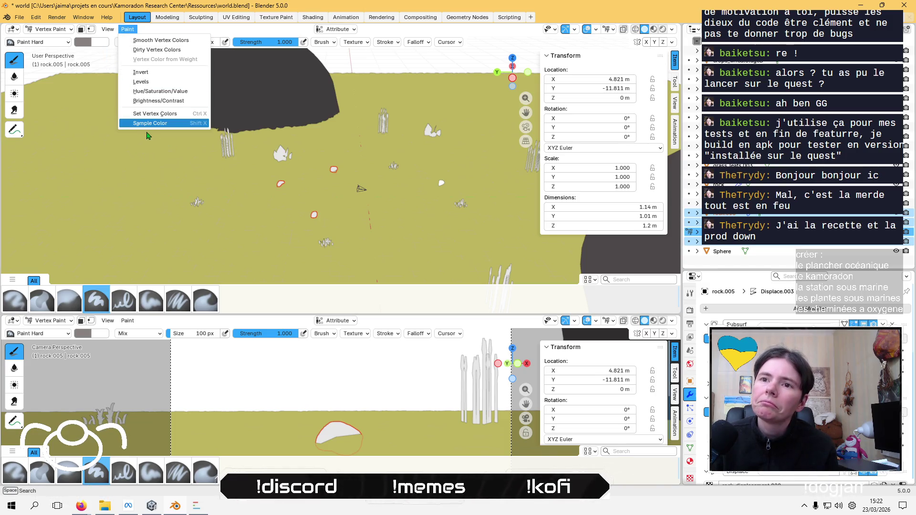
pyautogui.click(154, 114)
pyautogui.scroll(4, 227, 157)
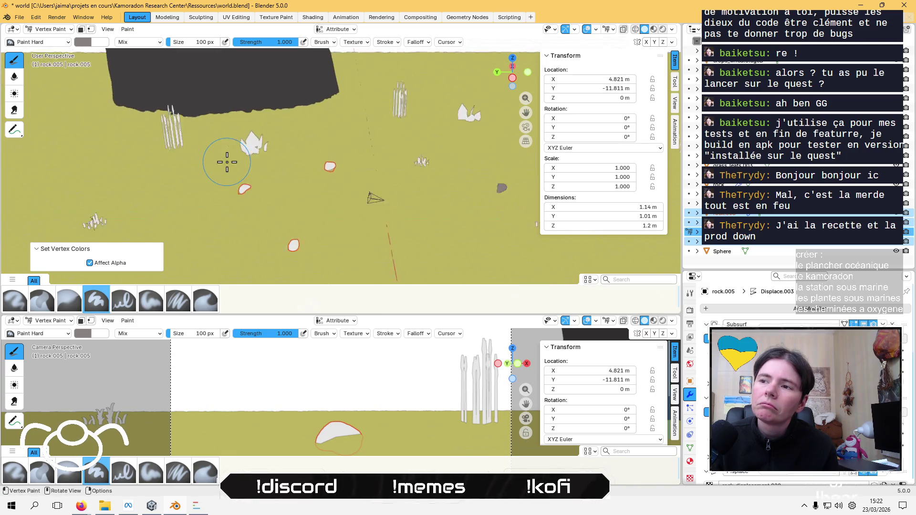
pyautogui.click(51, 29)
pyautogui.click(50, 41)
pyautogui.click(326, 165)
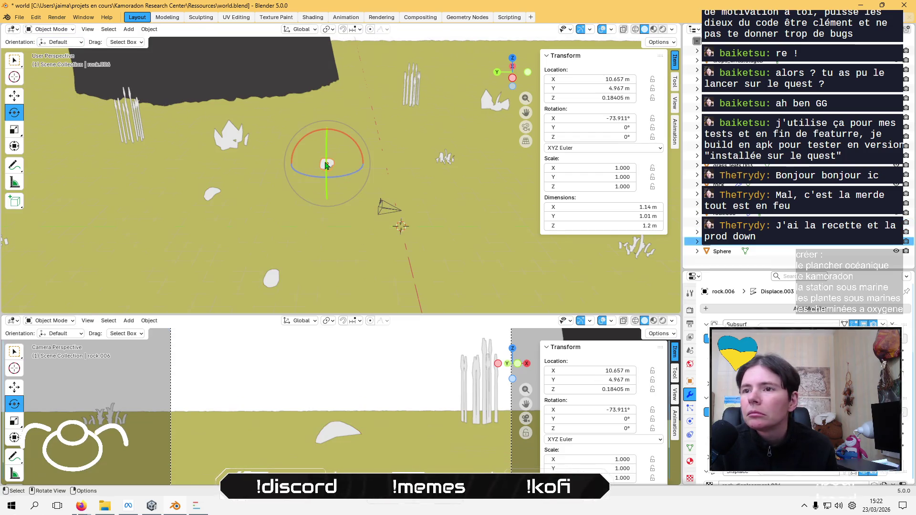
# Fill rock.006 with the grey vertex colour and return to Object Mode
pyautogui.click(60, 33)
pyautogui.click(51, 67)
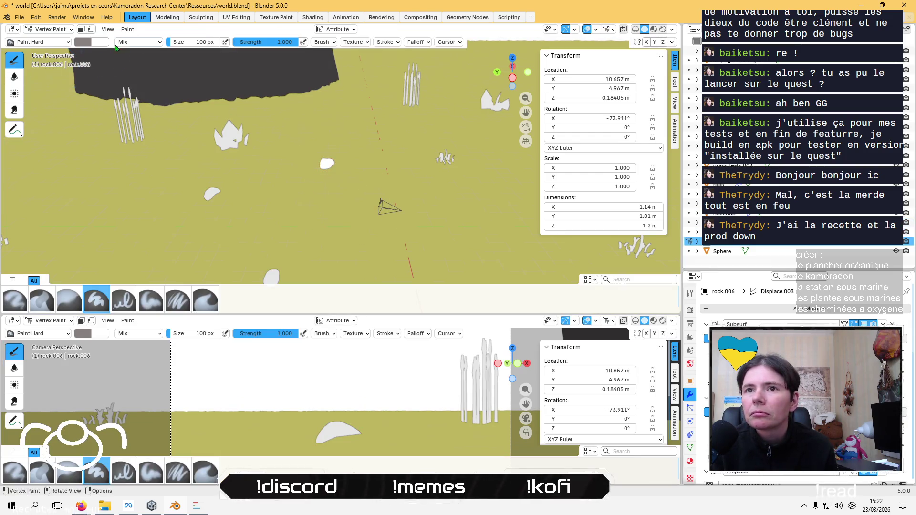
pyautogui.click(127, 29)
pyautogui.click(174, 114)
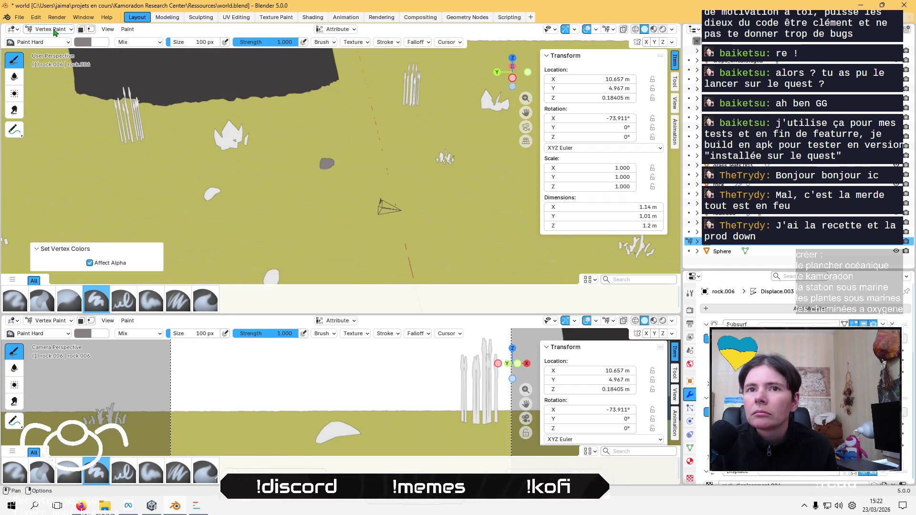
pyautogui.click(52, 29)
pyautogui.click(50, 41)
# Select rock.004, fill it with the same grey vertex colour, and return to Object Mode
pyautogui.click(214, 196)
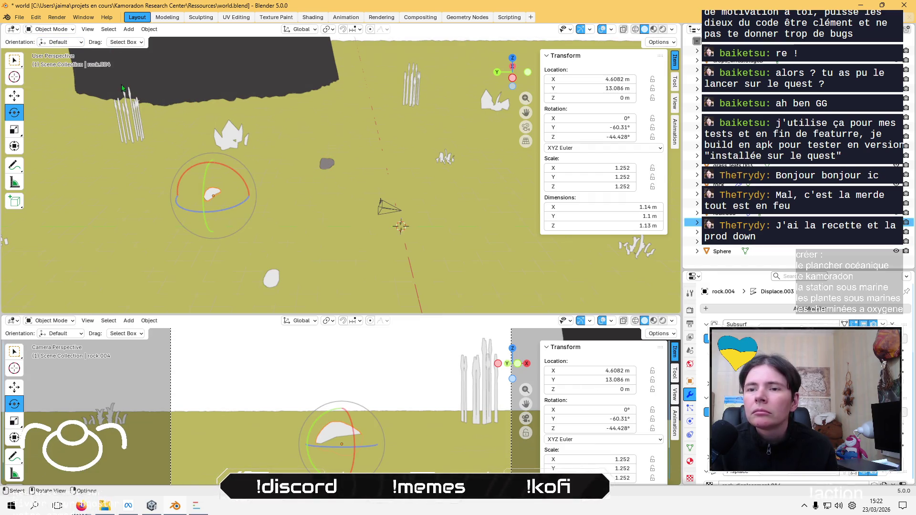
pyautogui.click(149, 29)
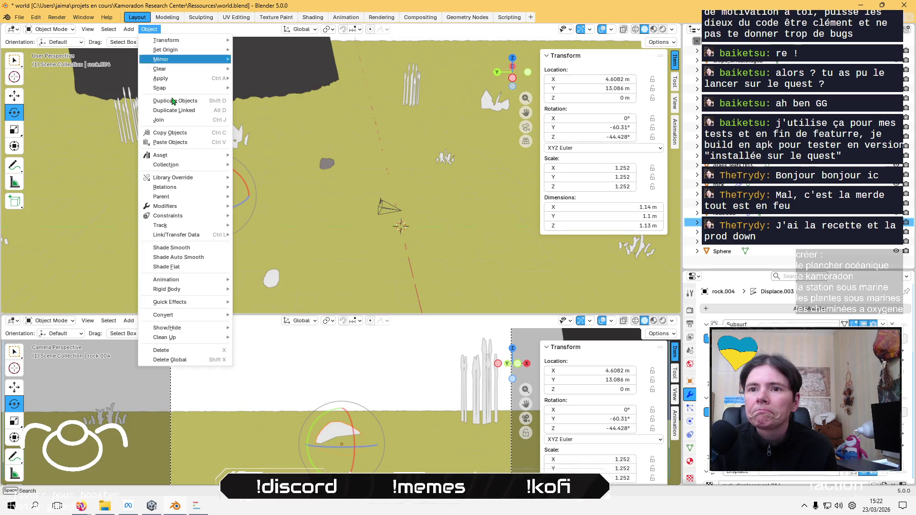
pyautogui.click(50, 29)
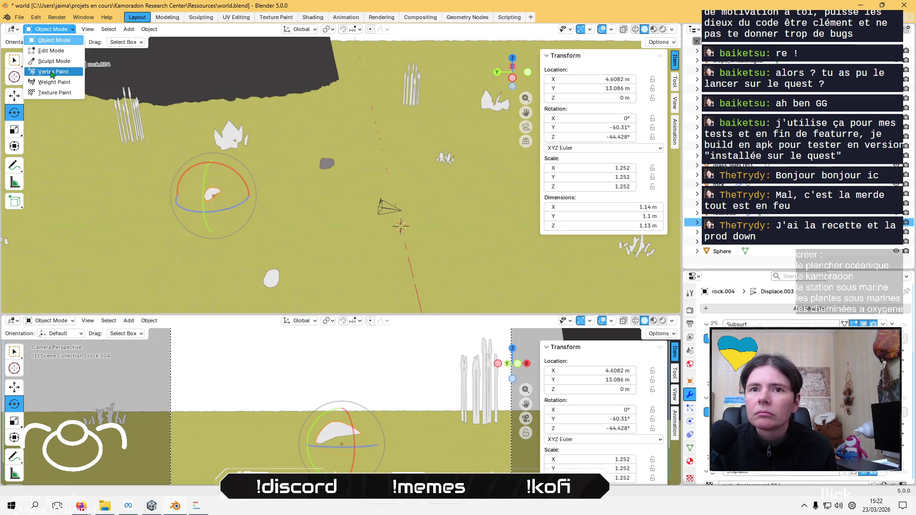
pyautogui.click(53, 71)
pyautogui.click(128, 29)
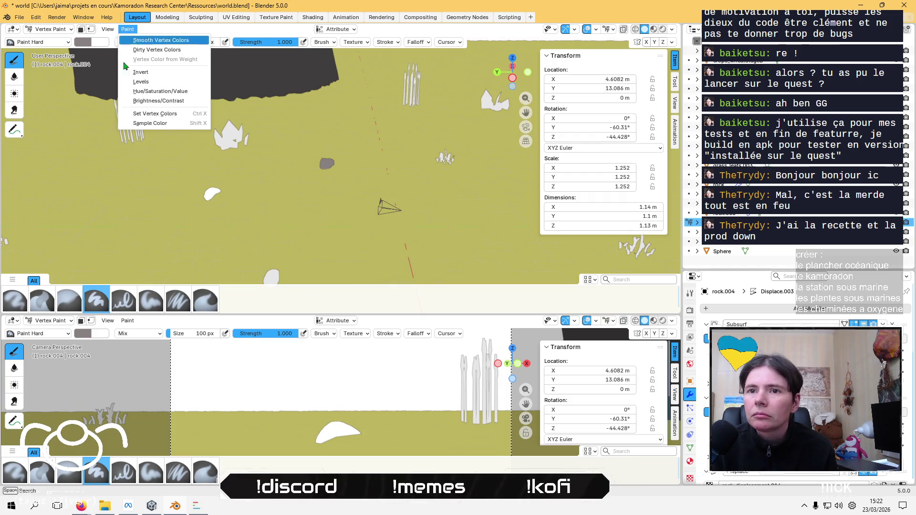
pyautogui.click(160, 112)
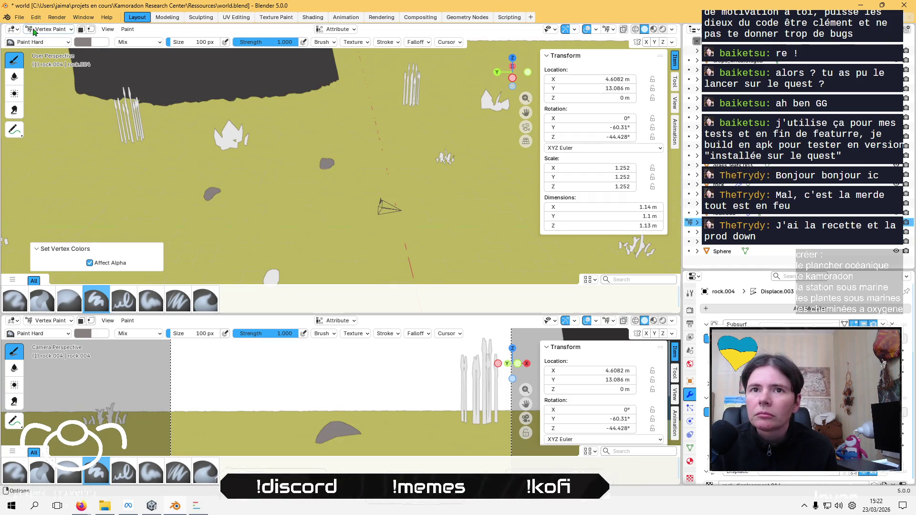
pyautogui.click(49, 29)
pyautogui.click(48, 41)
# Select rock.003 and open the File and interaction-mode menus
pyautogui.click(268, 282)
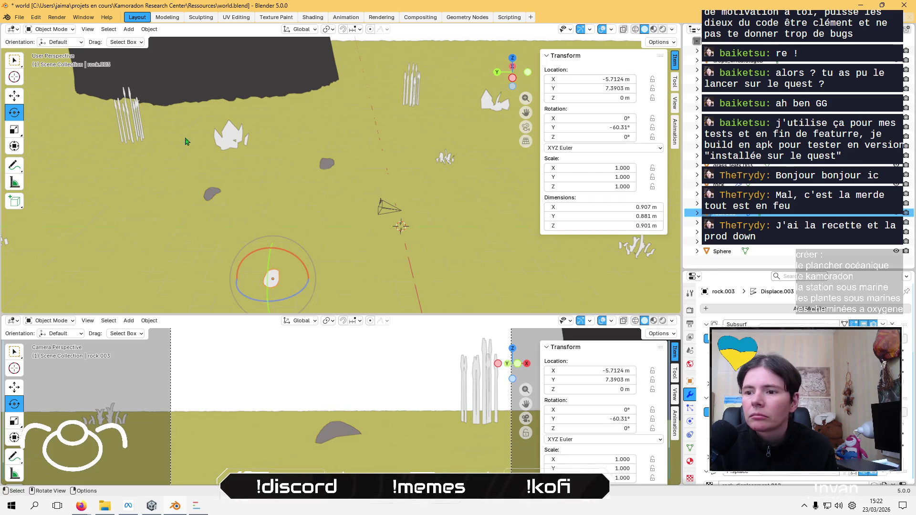
pyautogui.click(19, 17)
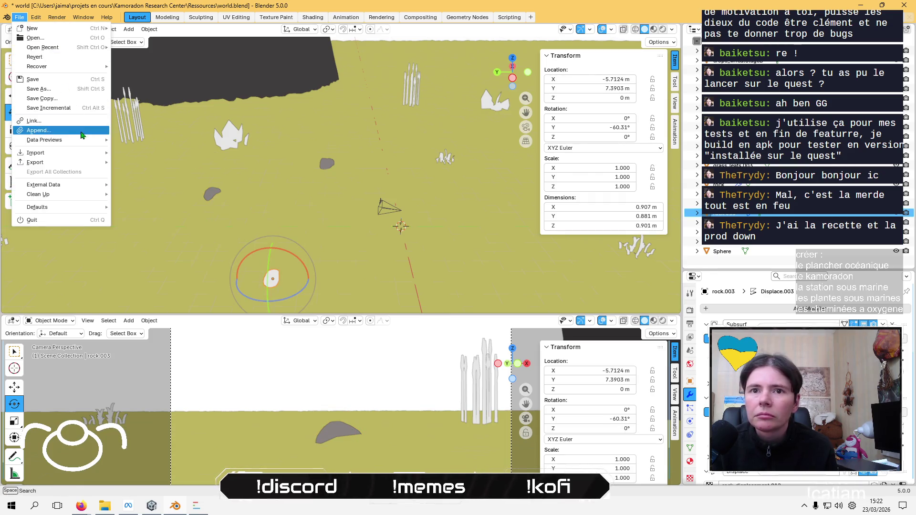
pyautogui.click(48, 30)
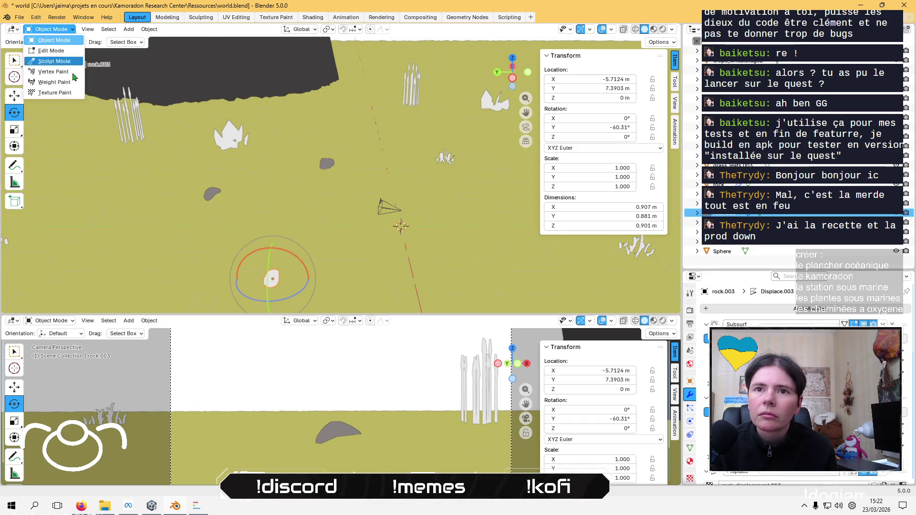